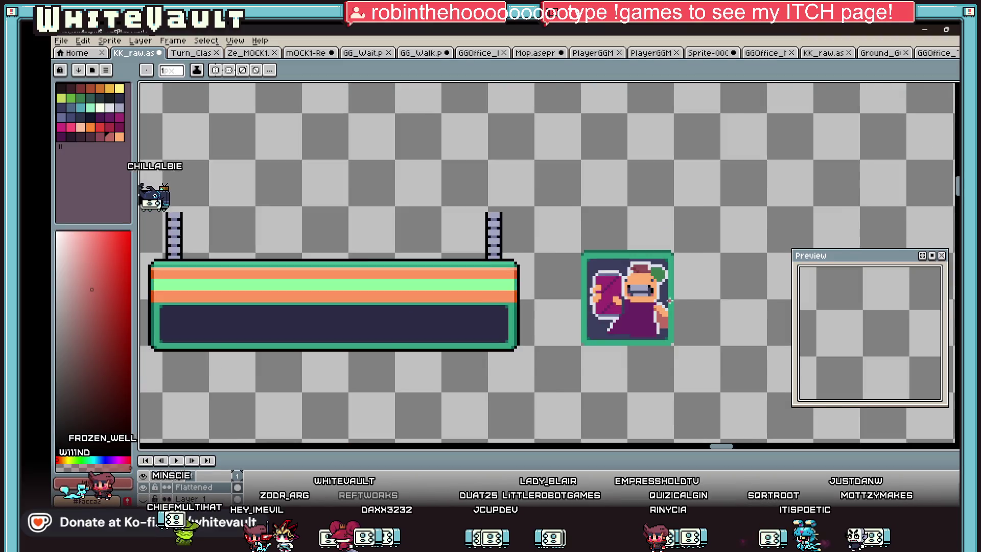
Pick pink and start a tongue pixel below the character's mouth
{"action": "key", "text": "alt"}
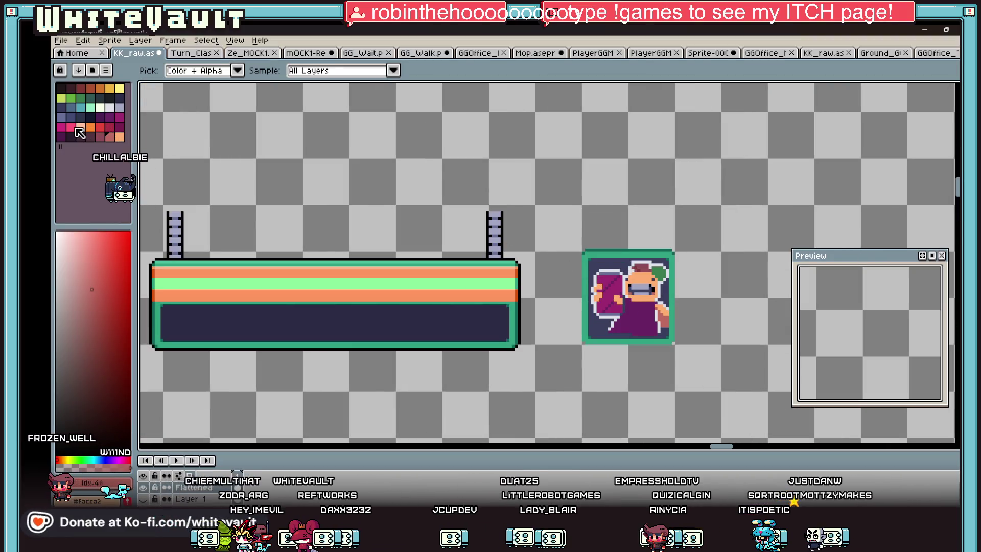
{"action": "left_click", "coordinate": [75, 128]}
{"action": "scroll", "coordinate": [651, 298], "scroll_direction": "up", "scroll_amount": 3}
{"action": "scroll", "coordinate": [681, 279], "scroll_direction": "up", "scroll_amount": 2}
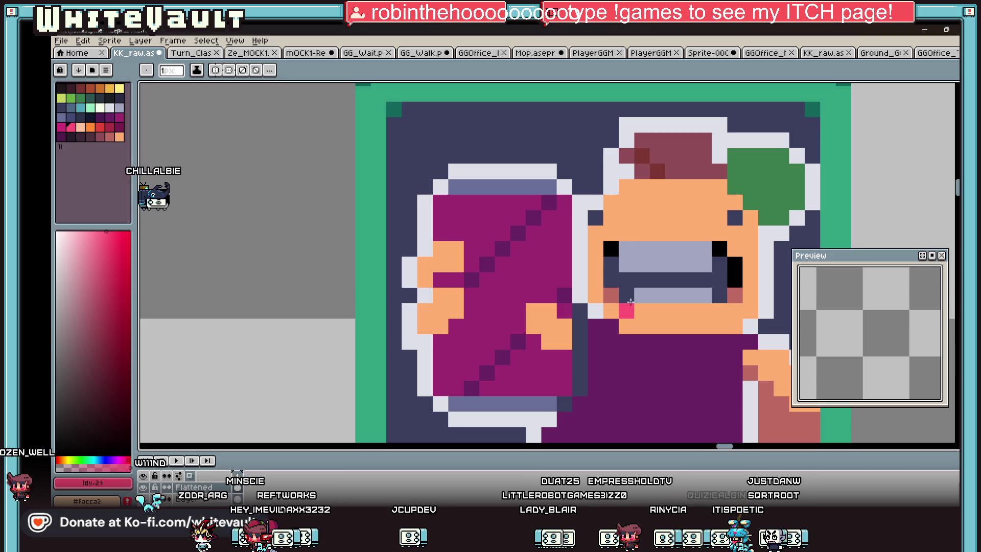
{"action": "left_click", "coordinate": [662, 298]}
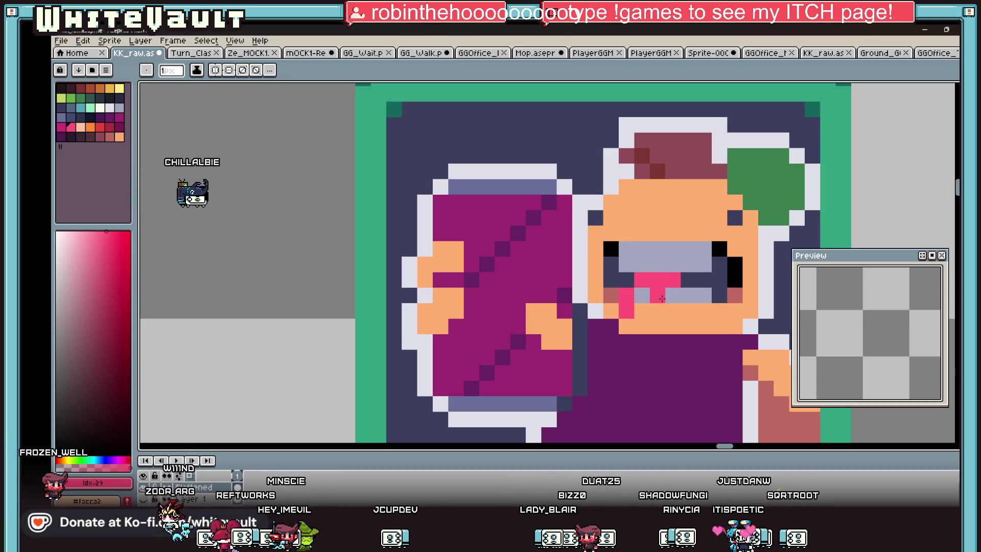
{"action": "scroll", "coordinate": [639, 313], "scroll_direction": "down", "scroll_amount": 2}
{"action": "scroll", "coordinate": [675, 303], "scroll_direction": "down", "scroll_amount": 1}
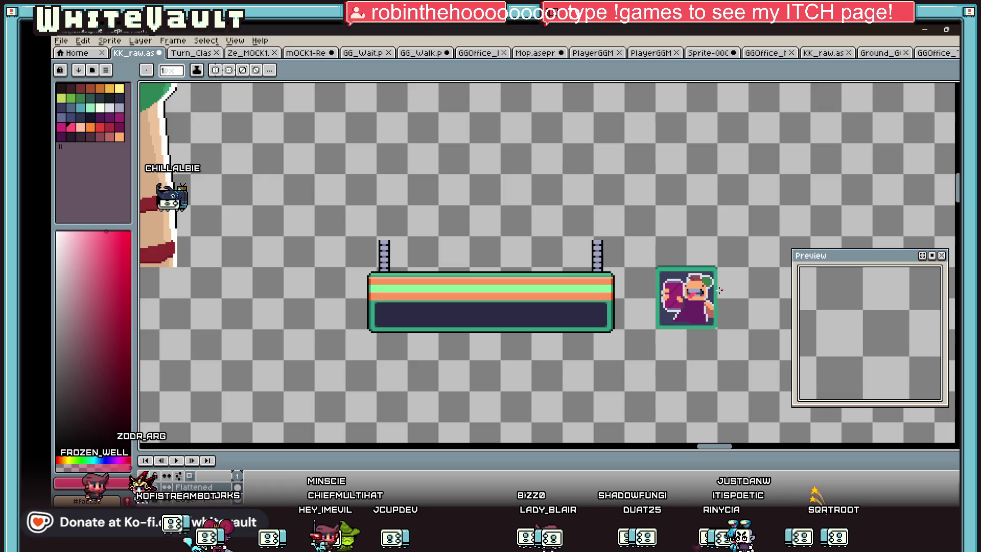
{"action": "scroll", "coordinate": [705, 295], "scroll_direction": "down", "scroll_amount": 1}
{"action": "scroll", "coordinate": [736, 302], "scroll_direction": "up", "scroll_amount": 3}
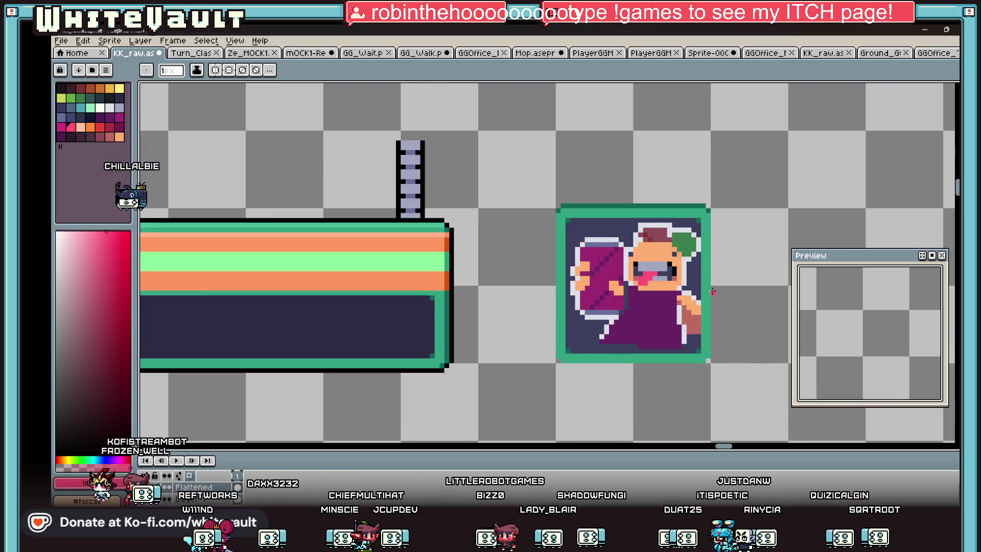
{"action": "scroll", "coordinate": [660, 274], "scroll_direction": "up", "scroll_amount": 2}
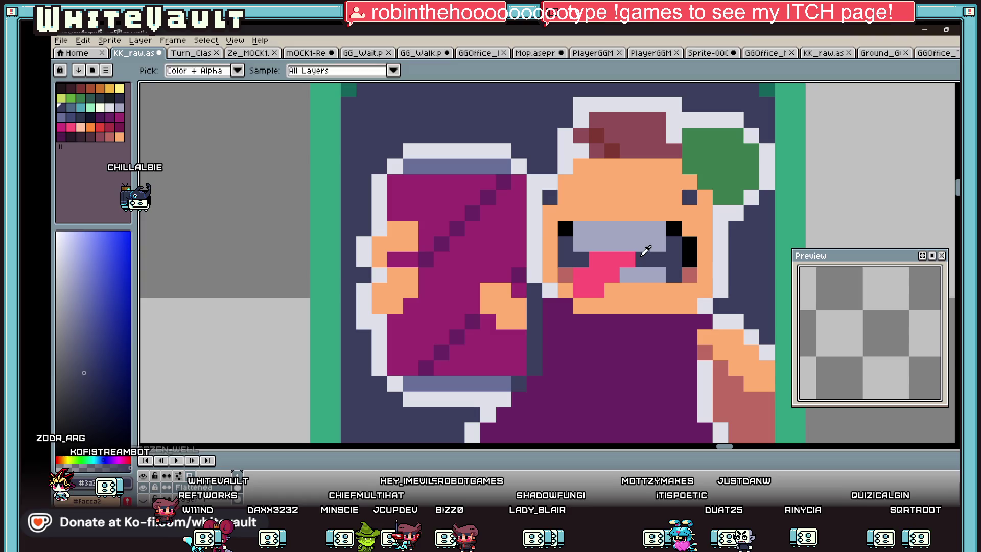
Undo and redraw the pink tongue hanging down over the lower lip
{"action": "key", "text": "ctrl+z"}
{"action": "left_click_drag", "start_coordinate": [568, 278], "coordinate": [596, 303]}
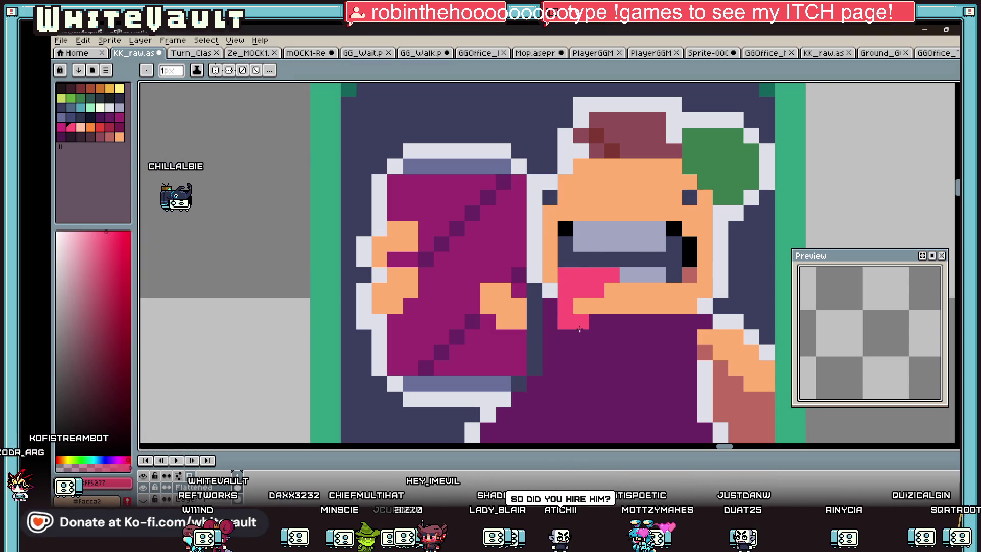
{"action": "key", "text": "i"}
{"action": "scroll", "coordinate": [609, 292], "scroll_direction": "down", "scroll_amount": 3}
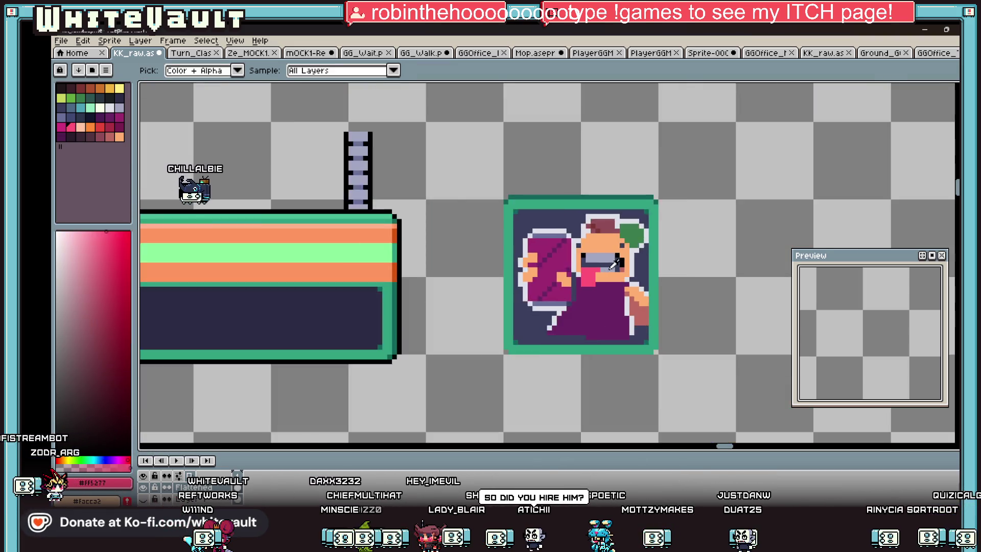
{"action": "scroll", "coordinate": [617, 253], "scroll_direction": "down", "scroll_amount": 1}
{"action": "scroll", "coordinate": [619, 245], "scroll_direction": "up", "scroll_amount": 2}
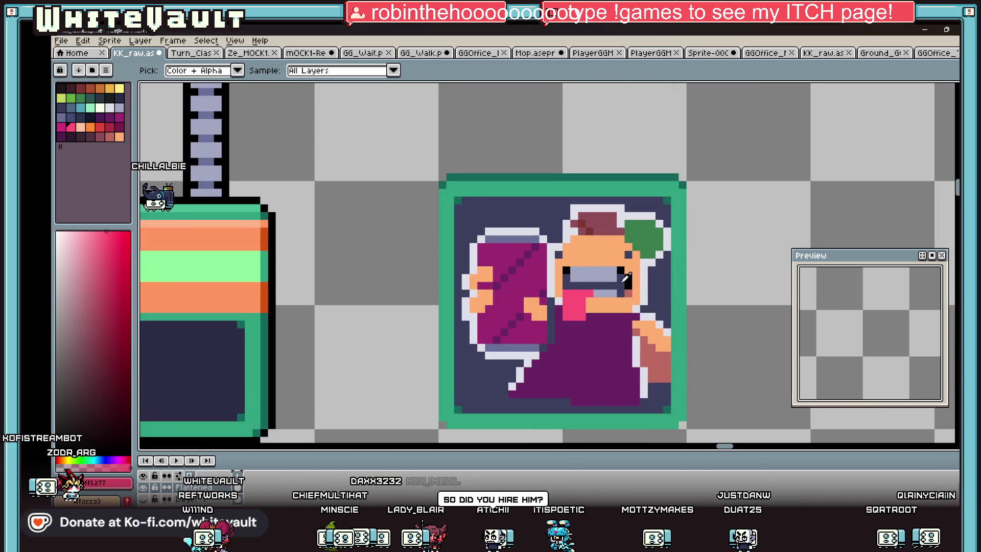
{"action": "key", "text": "b"}
{"action": "scroll", "coordinate": [627, 242], "scroll_direction": "up", "scroll_amount": 3}
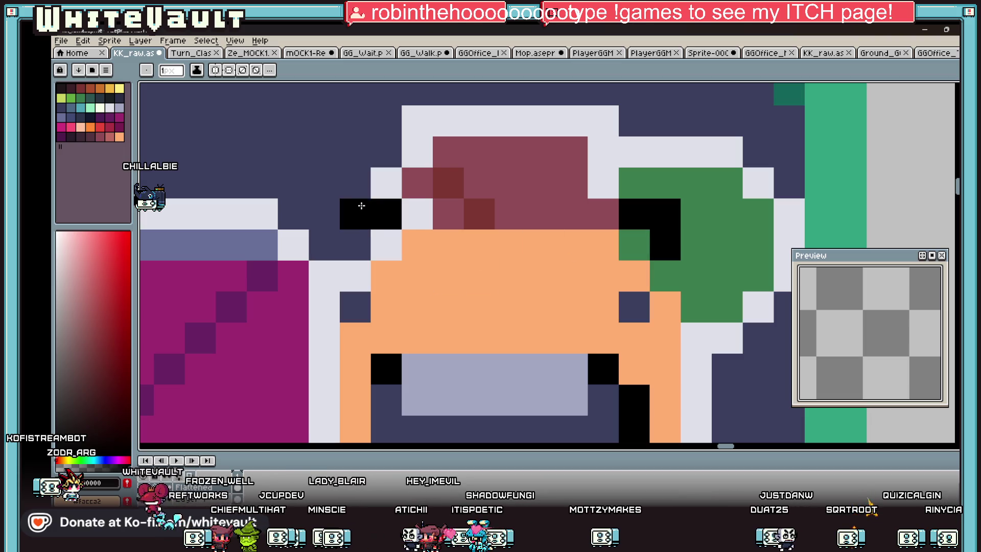
Pick white to touch up the outline pixels beside the left eyebrow
{"action": "left_click", "coordinate": [341, 243], "text": "alt"}
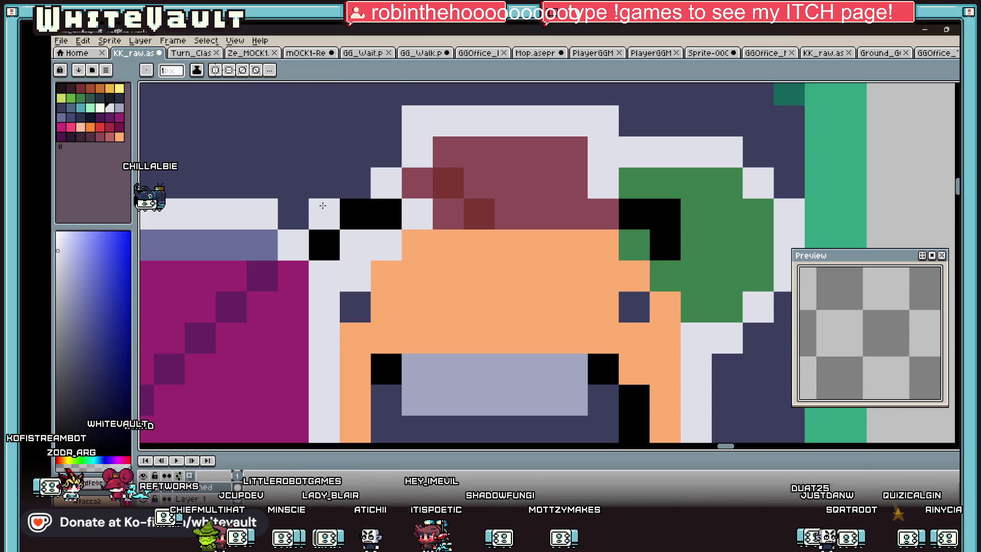
{"action": "scroll", "coordinate": [698, 276], "scroll_direction": "down", "scroll_amount": 3}
{"action": "scroll", "coordinate": [722, 264], "scroll_direction": "down", "scroll_amount": 1}
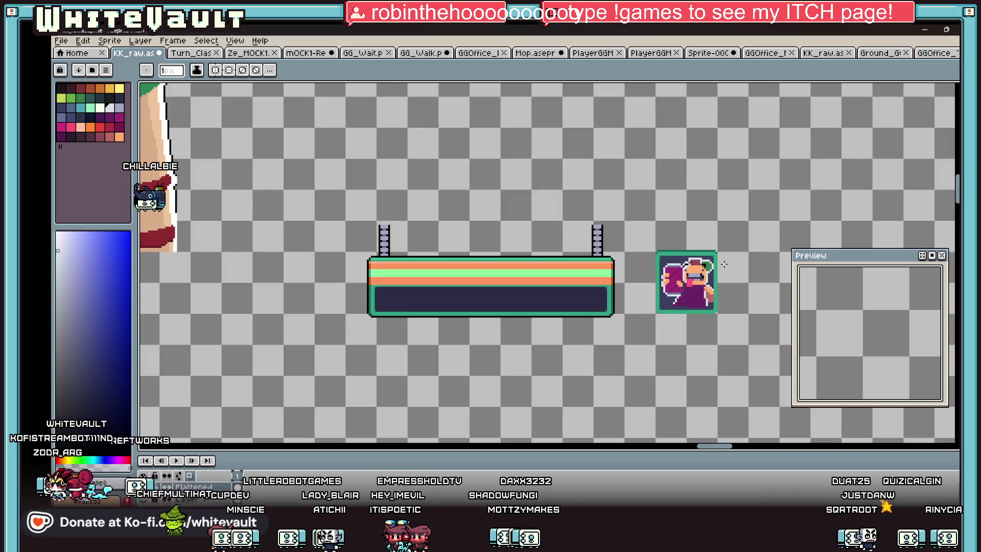
{"action": "scroll", "coordinate": [723, 266], "scroll_direction": "down", "scroll_amount": 1}
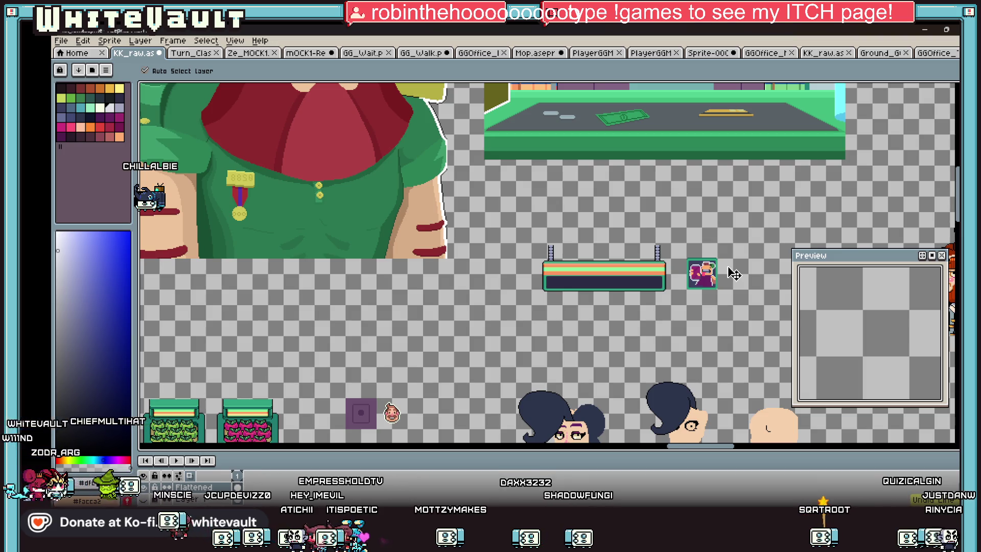
{"action": "key", "text": "b"}
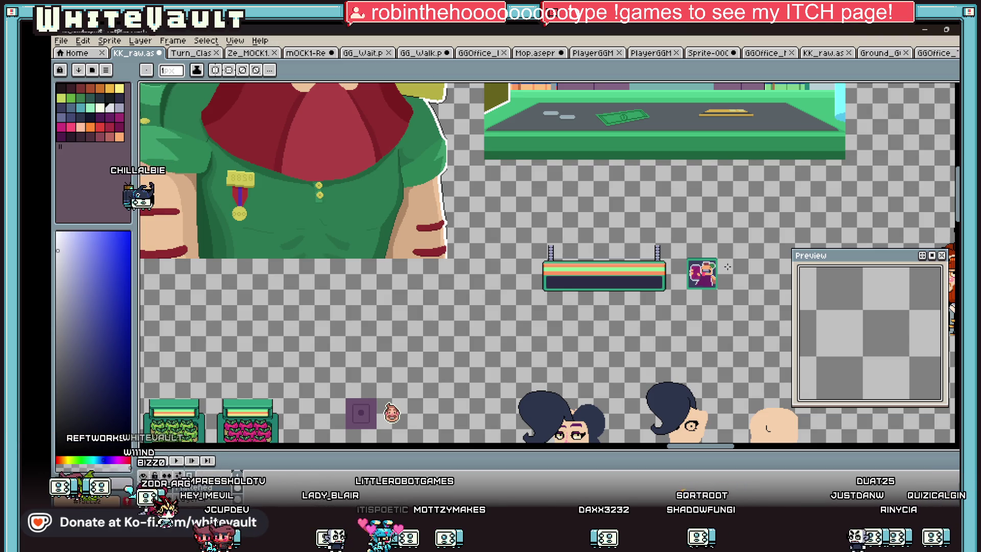
{"action": "scroll", "coordinate": [703, 270], "scroll_direction": "up", "scroll_amount": 5}
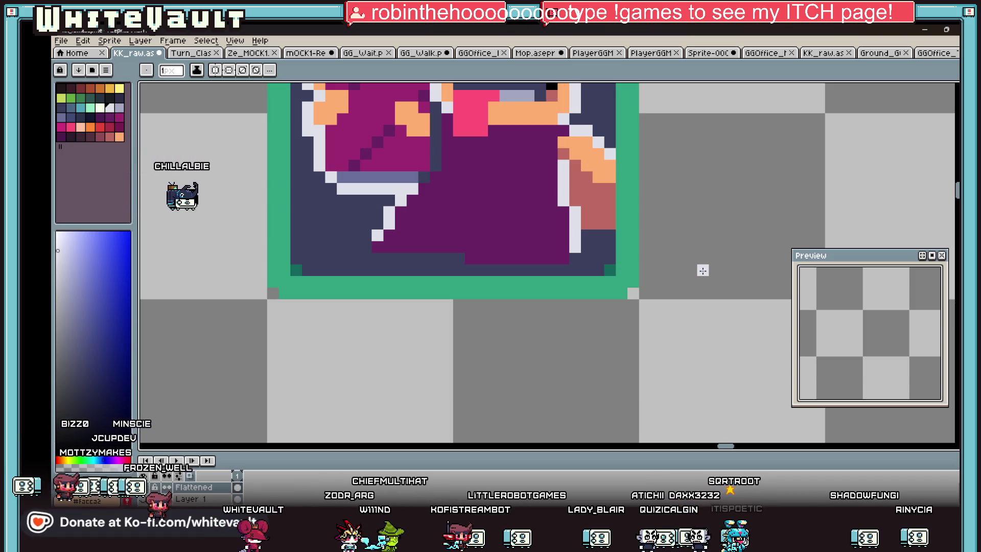
{"action": "scroll", "coordinate": [694, 261], "scroll_direction": "down", "scroll_amount": 4}
{"action": "scroll", "coordinate": [657, 184], "scroll_direction": "up", "scroll_amount": 2}
{"action": "scroll", "coordinate": [653, 189], "scroll_direction": "up", "scroll_amount": 1}
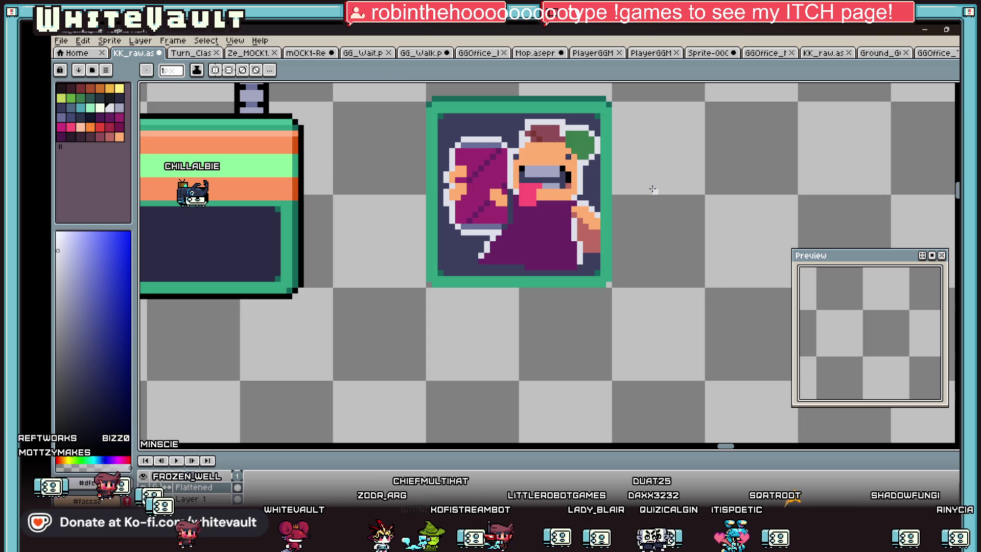
{"action": "scroll", "coordinate": [464, 184], "scroll_direction": "up", "scroll_amount": 3}
{"action": "scroll", "coordinate": [445, 280], "scroll_direction": "up", "scroll_amount": 3}
Paint orange pixels along the bubble's lower edge with a light row beneath them
{"action": "mouse_move", "coordinate": [451, 285]}
{"action": "left_mouse_down"}
{"action": "mouse_move", "coordinate": [499, 308]}
{"action": "mouse_move", "coordinate": [568, 307]}
{"action": "left_mouse_up"}
{"action": "left_click", "coordinate": [473, 284]}
{"action": "left_click", "coordinate": [451, 238], "text": "alt"}
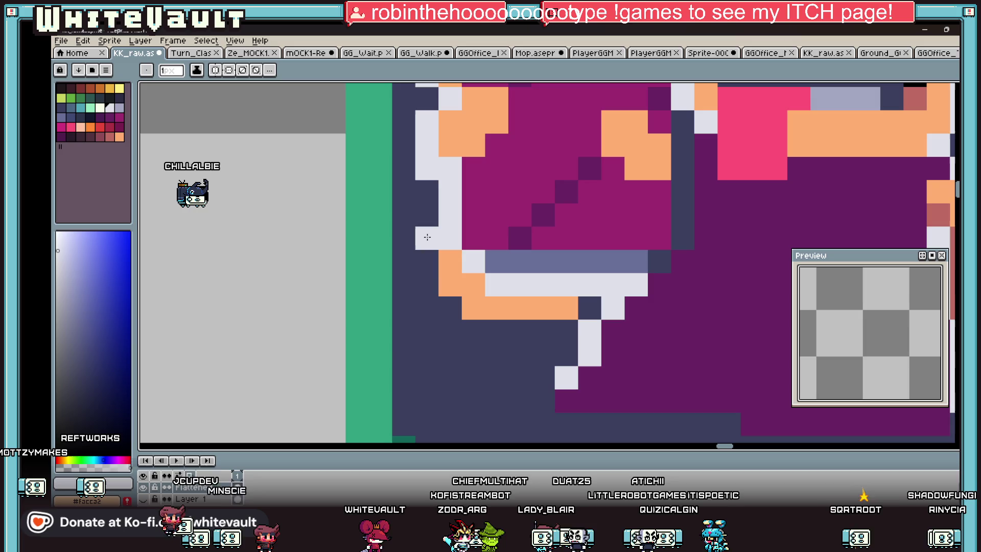
{"action": "mouse_move", "coordinate": [473, 326]}
{"action": "left_mouse_down"}
{"action": "mouse_move", "coordinate": [567, 330]}
{"action": "mouse_move", "coordinate": [591, 308]}
{"action": "left_mouse_up"}
{"action": "scroll", "coordinate": [660, 265], "scroll_direction": "down", "scroll_amount": 2}
{"action": "scroll", "coordinate": [675, 261], "scroll_direction": "down", "scroll_amount": 2}
{"action": "key", "text": "v"}
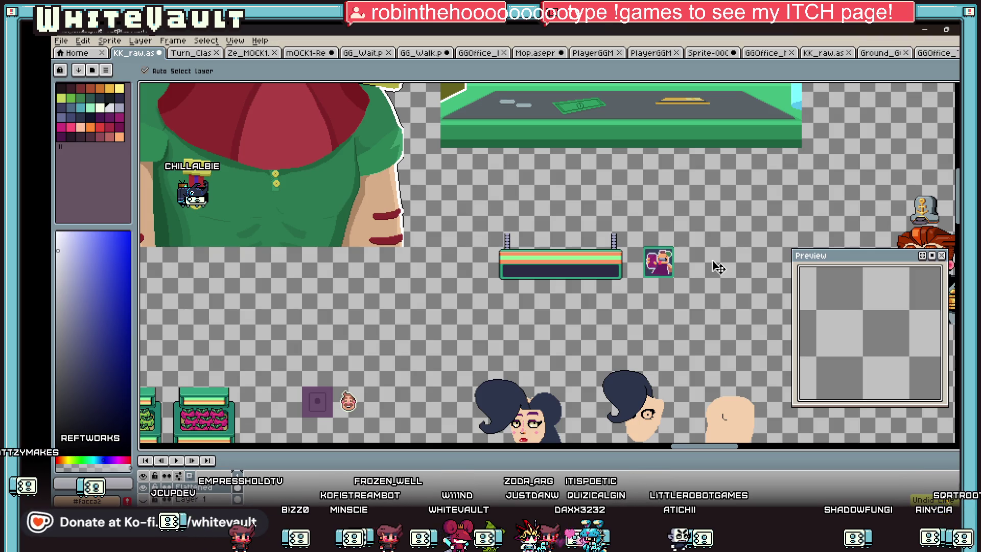
{"action": "key", "text": "b"}
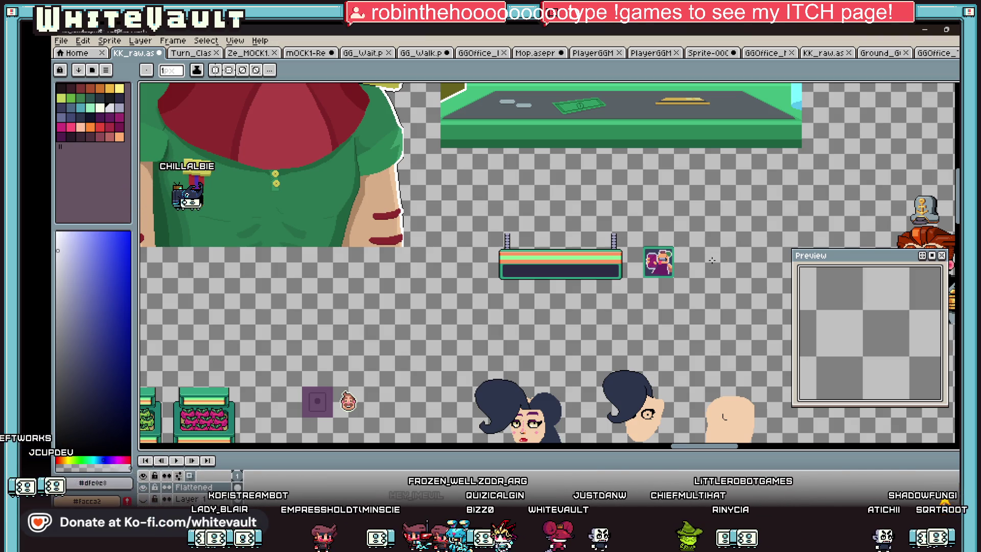
{"action": "scroll", "coordinate": [667, 273], "scroll_direction": "up", "scroll_amount": 1}
{"action": "scroll", "coordinate": [619, 285], "scroll_direction": "up", "scroll_amount": 3}
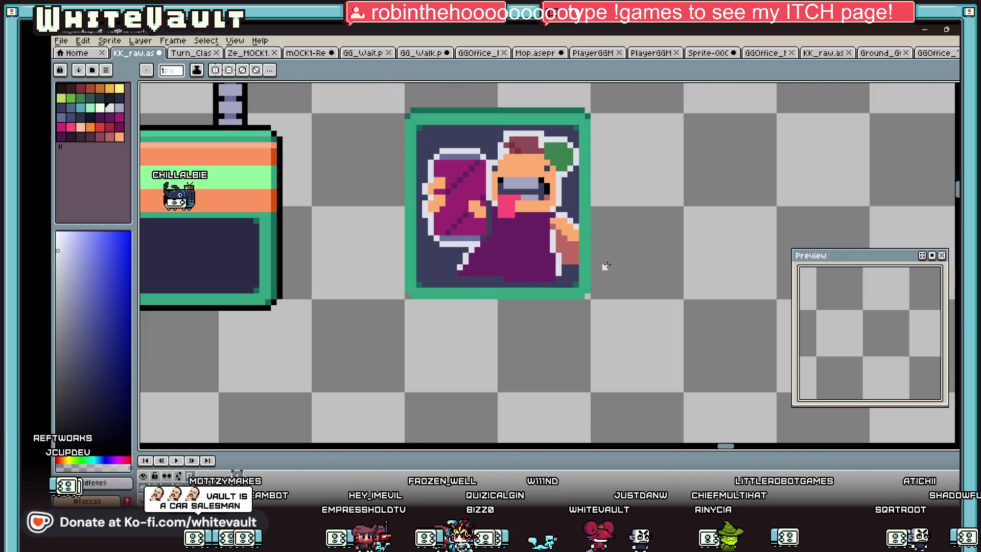
{"action": "scroll", "coordinate": [598, 265], "scroll_direction": "up", "scroll_amount": 1}
{"action": "key", "text": "i"}
{"action": "left_click", "coordinate": [463, 206]}
{"action": "key", "text": "b"}
{"action": "scroll", "coordinate": [463, 206], "scroll_direction": "up", "scroll_amount": 1}
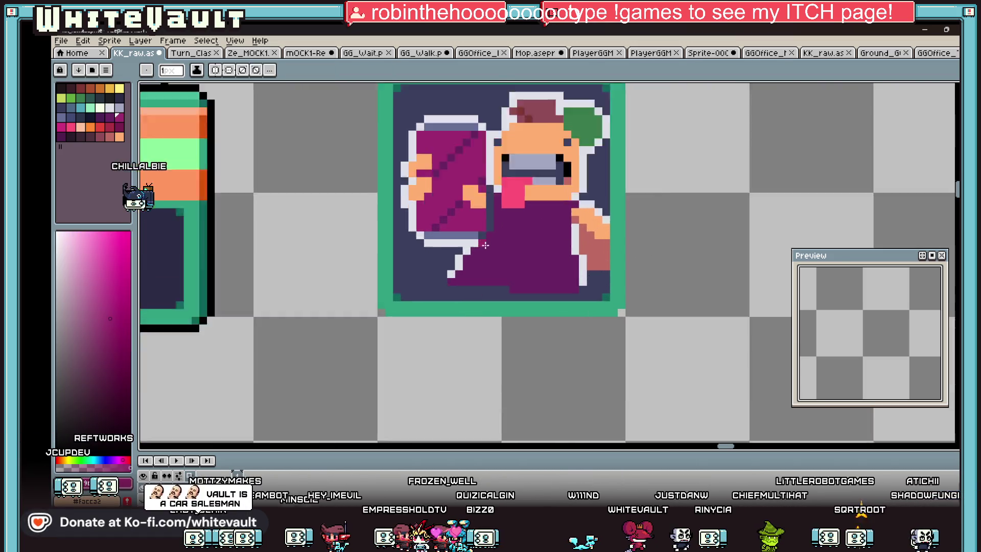
{"action": "scroll", "coordinate": [463, 205], "scroll_direction": "up", "scroll_amount": 2}
{"action": "mouse_move", "coordinate": [480, 256]}
{"action": "left_mouse_down"}
{"action": "mouse_move", "coordinate": [559, 270]}
{"action": "mouse_move", "coordinate": [571, 286]}
{"action": "mouse_move", "coordinate": [659, 290]}
{"action": "left_mouse_up"}
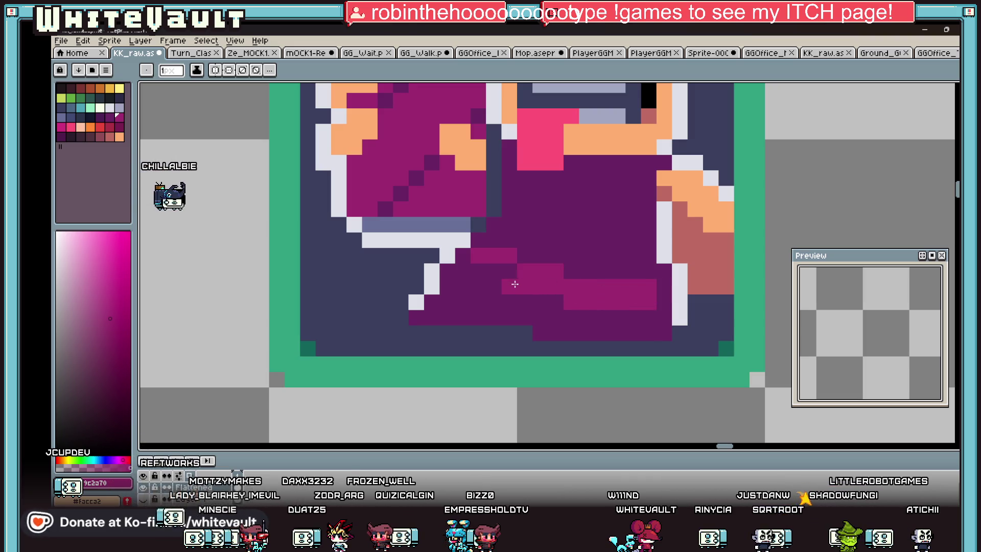
{"action": "scroll", "coordinate": [509, 268], "scroll_direction": "down", "scroll_amount": 2}
{"action": "key", "text": "i"}
{"action": "scroll", "coordinate": [537, 269], "scroll_direction": "down", "scroll_amount": 1}
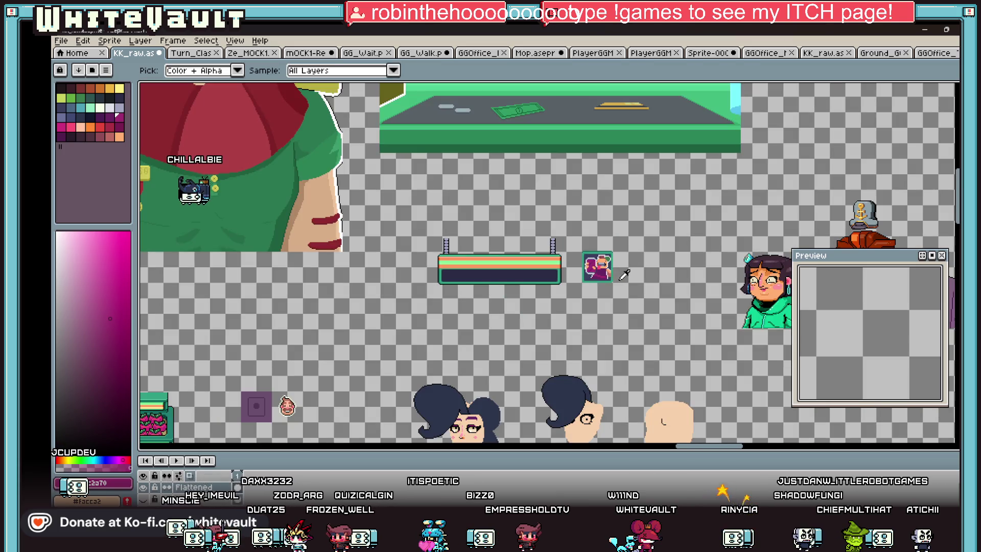
{"action": "scroll", "coordinate": [604, 268], "scroll_direction": "up", "scroll_amount": 1}
{"action": "scroll", "coordinate": [604, 269], "scroll_direction": "up", "scroll_amount": 1}
{"action": "scroll", "coordinate": [652, 299], "scroll_direction": "up", "scroll_amount": 1}
{"action": "left_click", "coordinate": [690, 313]}
{"action": "key", "text": "b"}
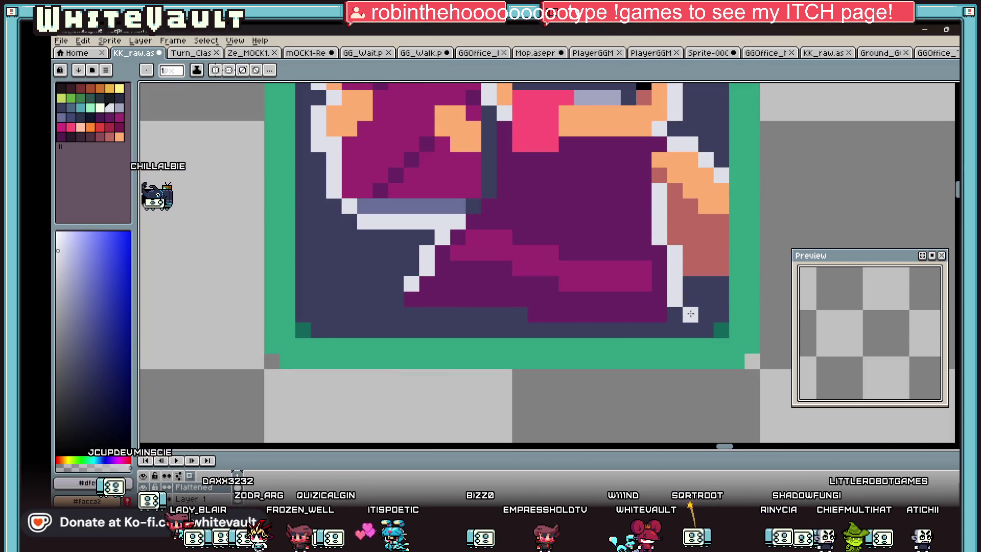
{"action": "left_click", "coordinate": [431, 292], "text": "alt"}
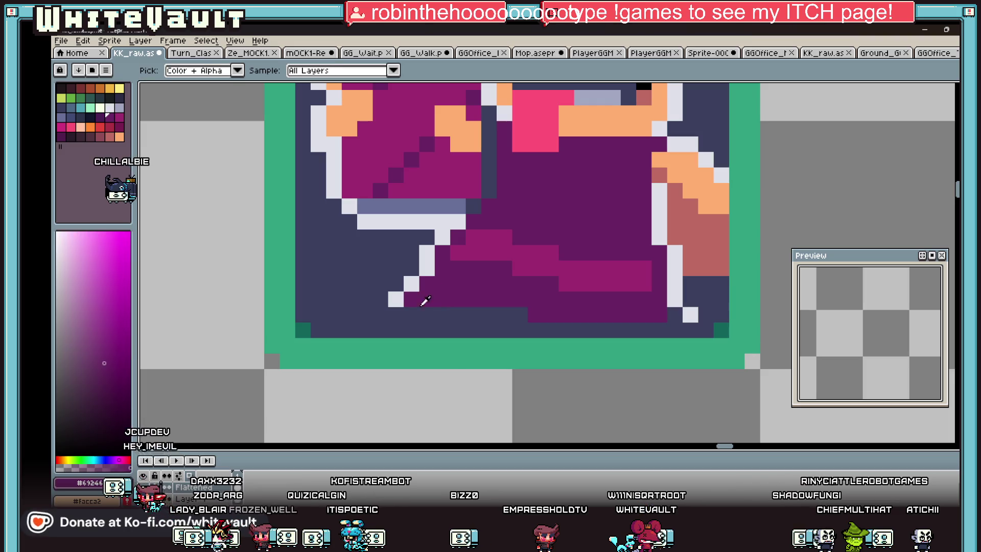
{"action": "scroll", "coordinate": [444, 302], "scroll_direction": "down", "scroll_amount": 5}
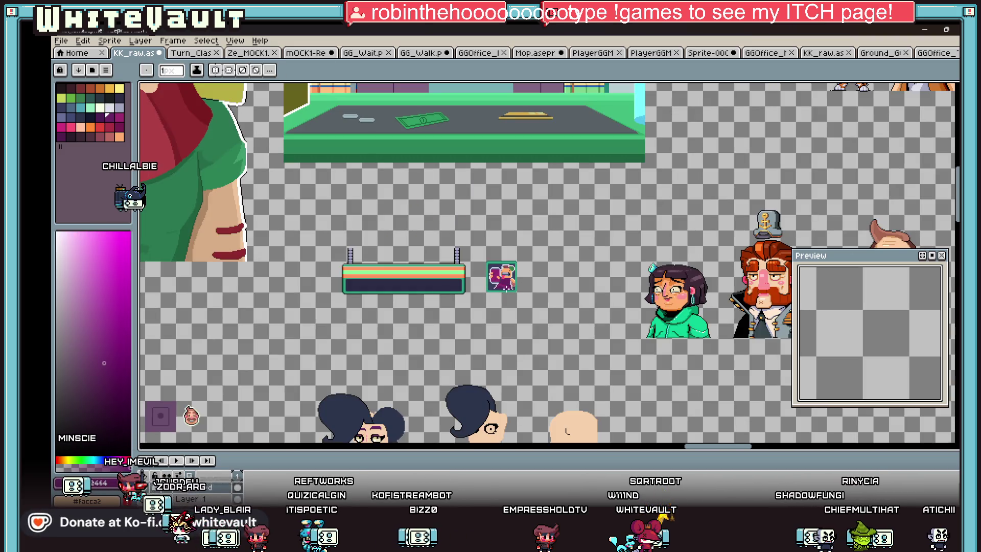
{"action": "scroll", "coordinate": [507, 281], "scroll_direction": "up", "scroll_amount": 3}
{"action": "key", "text": "i"}
{"action": "scroll", "coordinate": [521, 253], "scroll_direction": "up", "scroll_amount": 1}
{"action": "scroll", "coordinate": [528, 241], "scroll_direction": "up", "scroll_amount": 1}
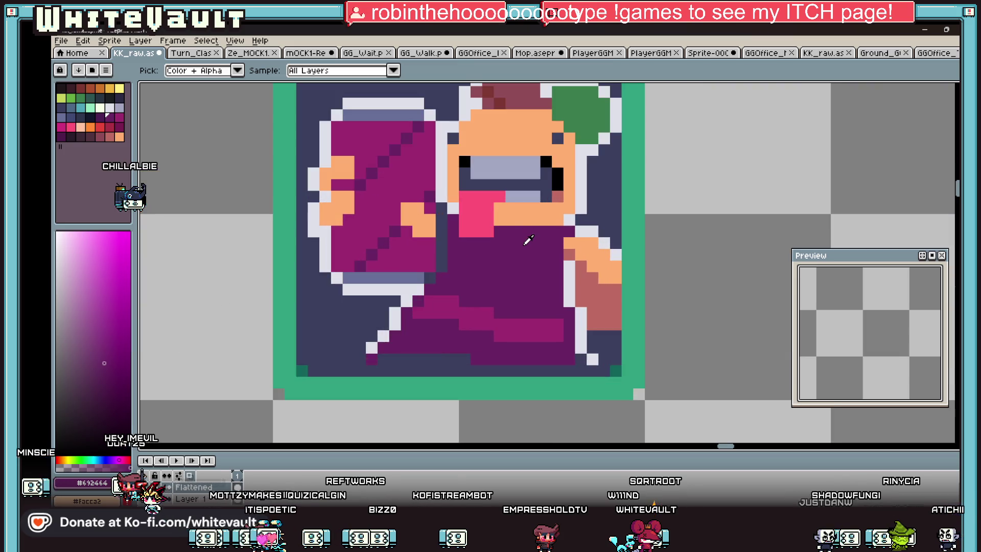
{"action": "left_click", "coordinate": [110, 137]}
{"action": "key", "text": "b"}
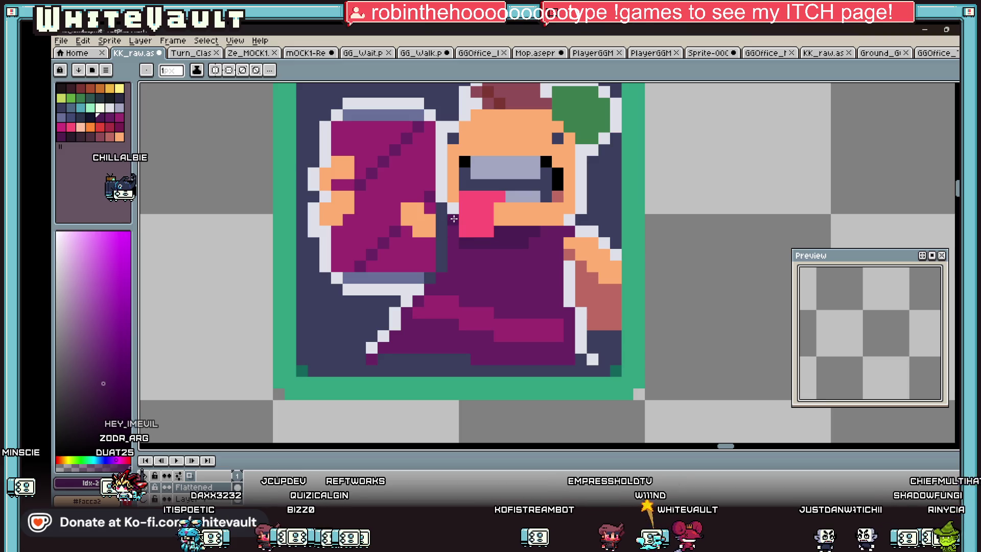
{"action": "key", "text": "i"}
{"action": "scroll", "coordinate": [469, 215], "scroll_direction": "down", "scroll_amount": 5}
{"action": "scroll", "coordinate": [468, 223], "scroll_direction": "up", "scroll_amount": 2}
{"action": "scroll", "coordinate": [467, 230], "scroll_direction": "up", "scroll_amount": 1}
{"action": "key", "text": "b"}
{"action": "scroll", "coordinate": [467, 239], "scroll_direction": "up", "scroll_amount": 2}
{"action": "mouse_move", "coordinate": [468, 239]}
{"action": "left_mouse_down"}
{"action": "mouse_move", "coordinate": [460, 262]}
{"action": "mouse_move", "coordinate": [472, 268]}
{"action": "mouse_move", "coordinate": [501, 248]}
{"action": "left_mouse_up"}
{"action": "left_click", "coordinate": [418, 320]}
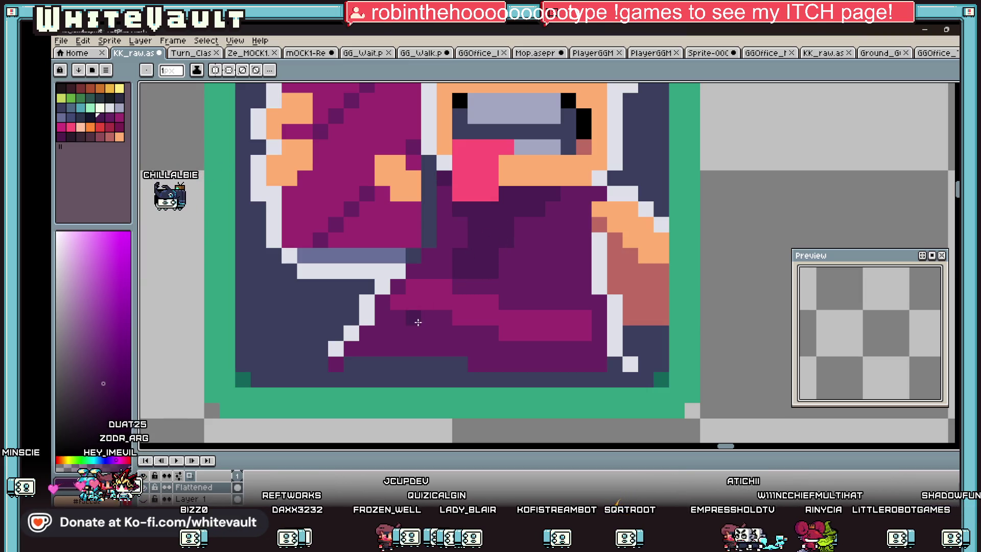
{"action": "mouse_move", "coordinate": [432, 328]}
{"action": "left_mouse_down"}
{"action": "mouse_move", "coordinate": [461, 325]}
{"action": "mouse_move", "coordinate": [449, 329]}
{"action": "mouse_move", "coordinate": [469, 358]}
{"action": "left_mouse_up"}
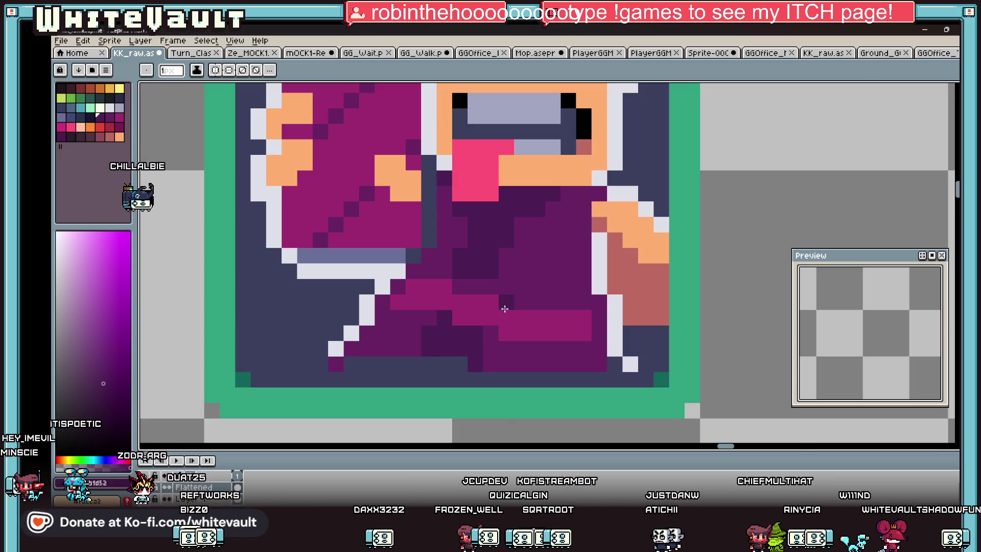
{"action": "scroll", "coordinate": [537, 295], "scroll_direction": "down", "scroll_amount": 5}
{"action": "key", "text": "i"}
{"action": "scroll", "coordinate": [560, 288], "scroll_direction": "up", "scroll_amount": 4}
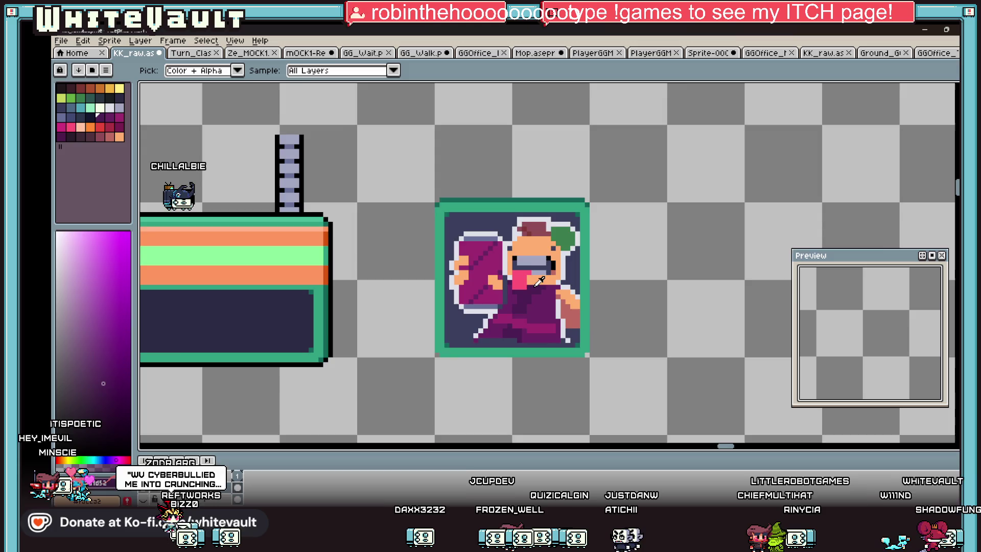
{"action": "scroll", "coordinate": [560, 287], "scroll_direction": "up", "scroll_amount": 1}
Sample a colour from the character artwork for drawing
{"action": "left_click", "coordinate": [67, 131]}
{"action": "key", "text": "b"}
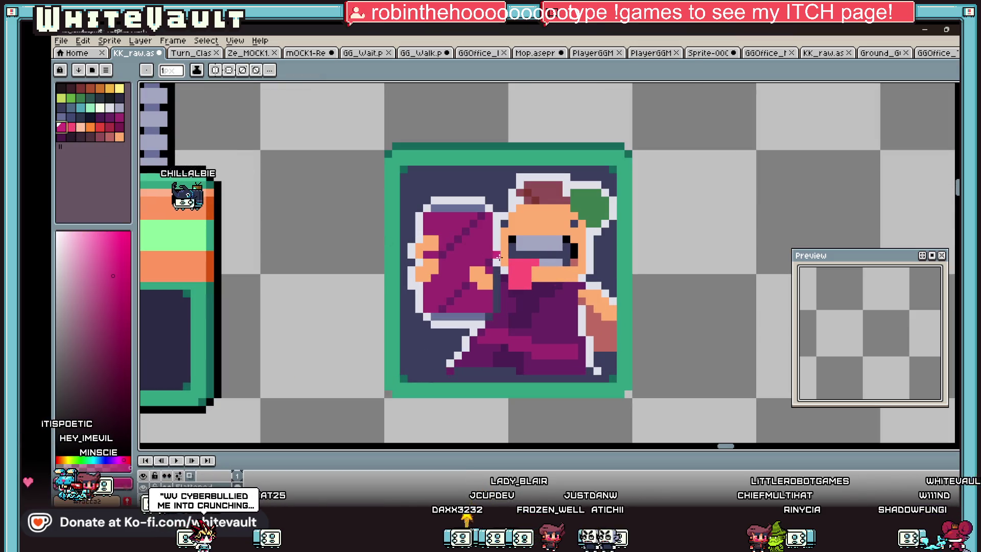
{"action": "scroll", "coordinate": [521, 262], "scroll_direction": "down", "scroll_amount": 2}
{"action": "scroll", "coordinate": [583, 276], "scroll_direction": "down", "scroll_amount": 1}
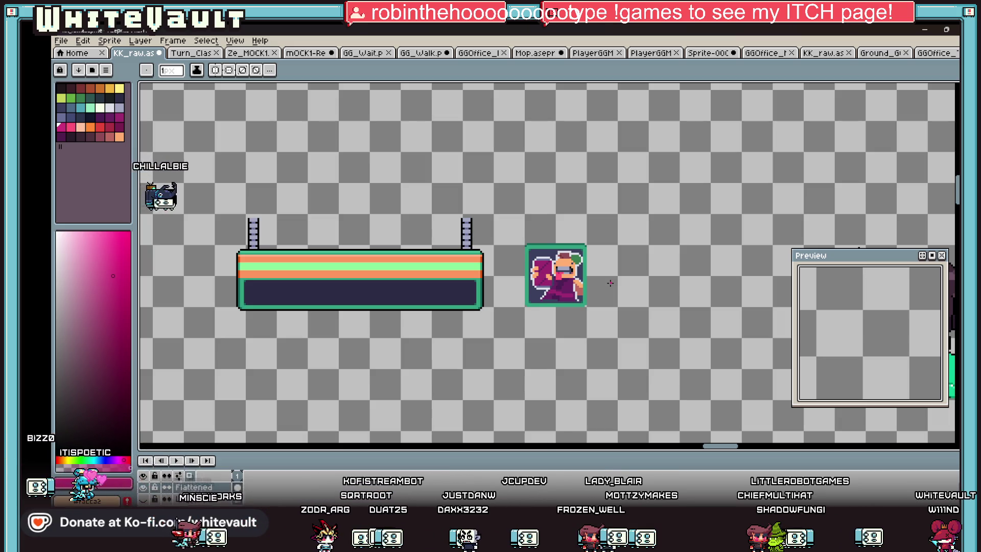
{"action": "key", "text": "m"}
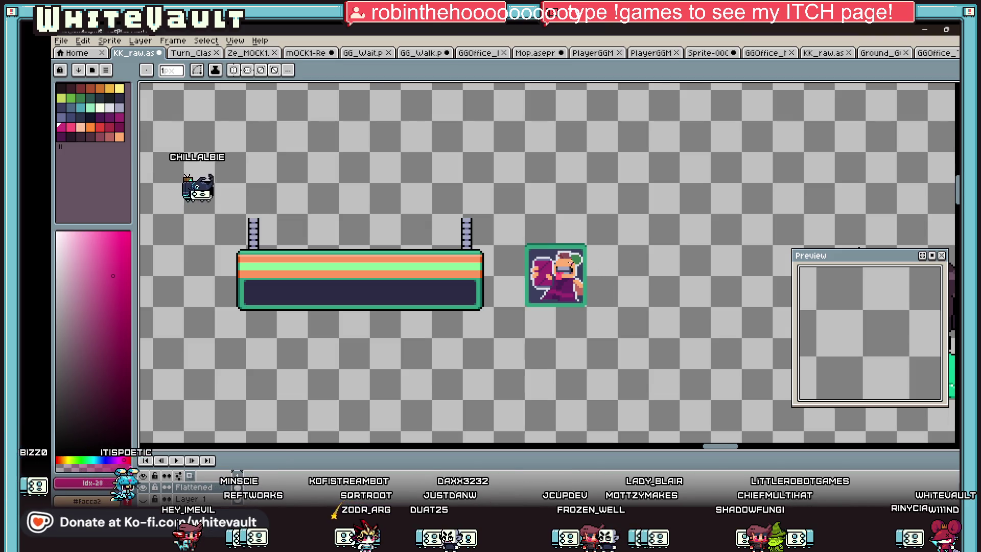
{"action": "scroll", "coordinate": [556, 264], "scroll_direction": "up", "scroll_amount": 3}
Sample the dark purple and then the orange skin tone as the drawing colour
{"action": "key", "text": "i"}
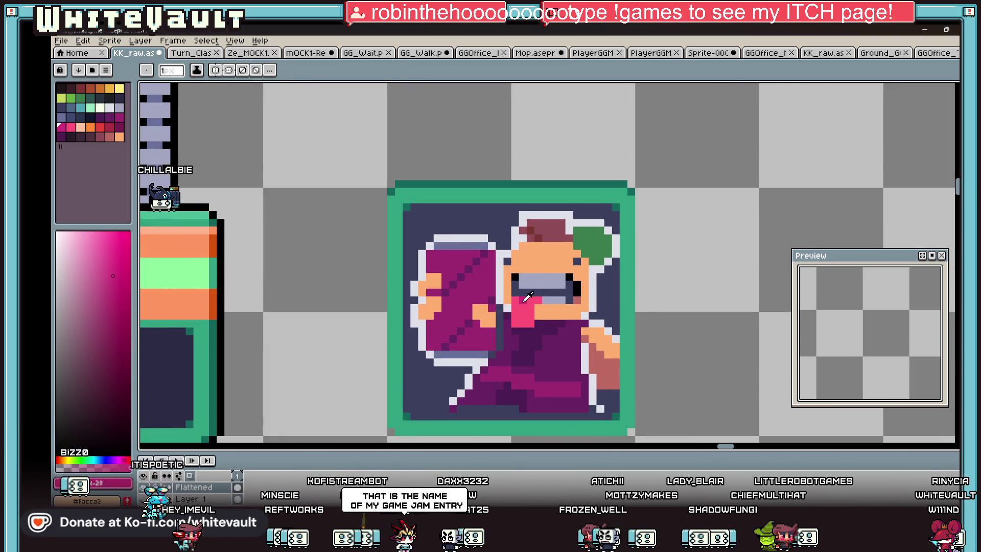
{"action": "left_click", "coordinate": [555, 322]}
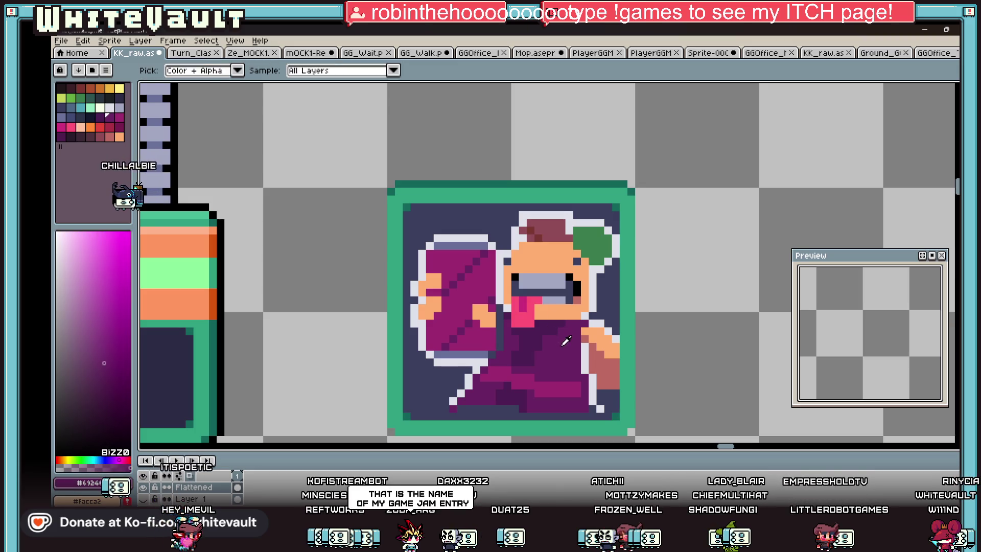
{"action": "scroll", "coordinate": [553, 284], "scroll_direction": "down", "scroll_amount": 3}
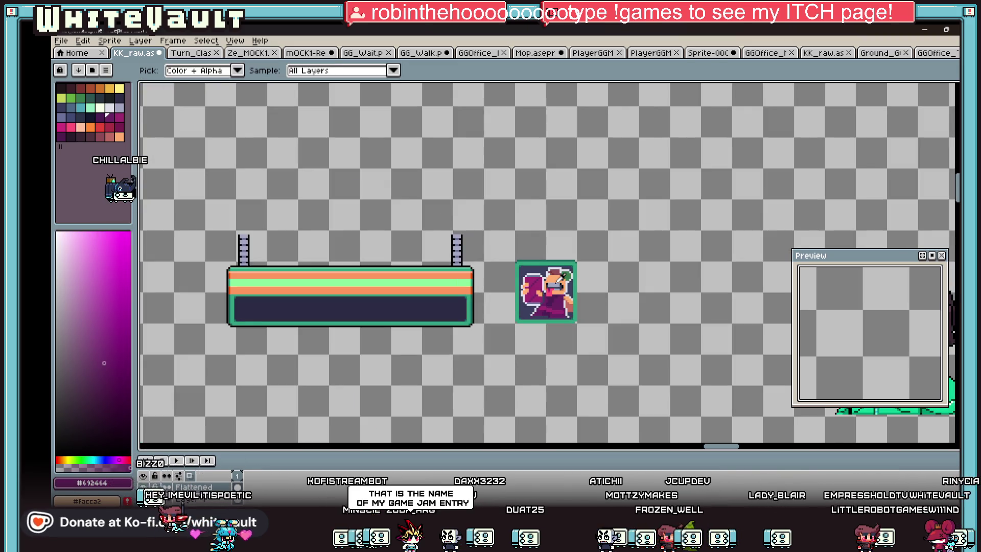
{"action": "scroll", "coordinate": [566, 277], "scroll_direction": "up", "scroll_amount": 3}
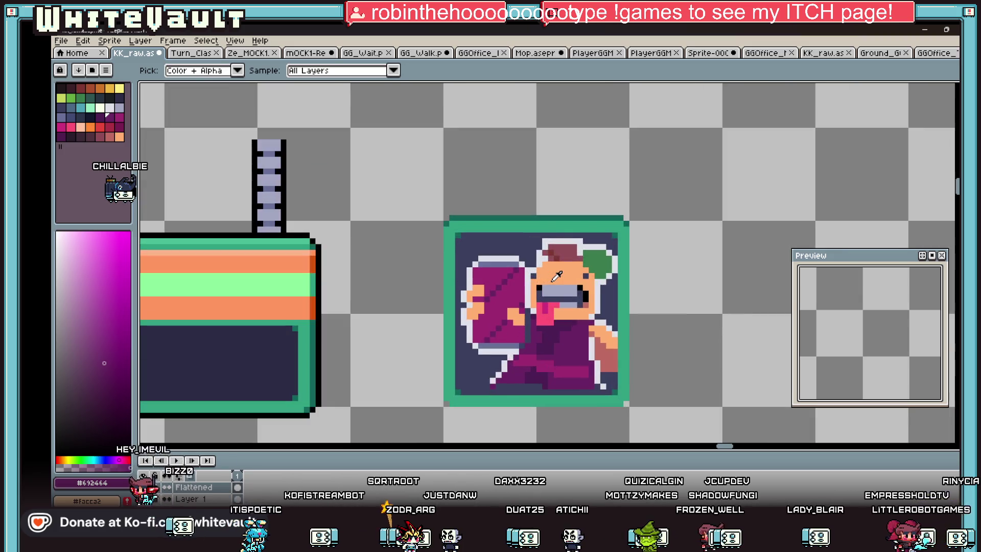
{"action": "left_click", "coordinate": [597, 328]}
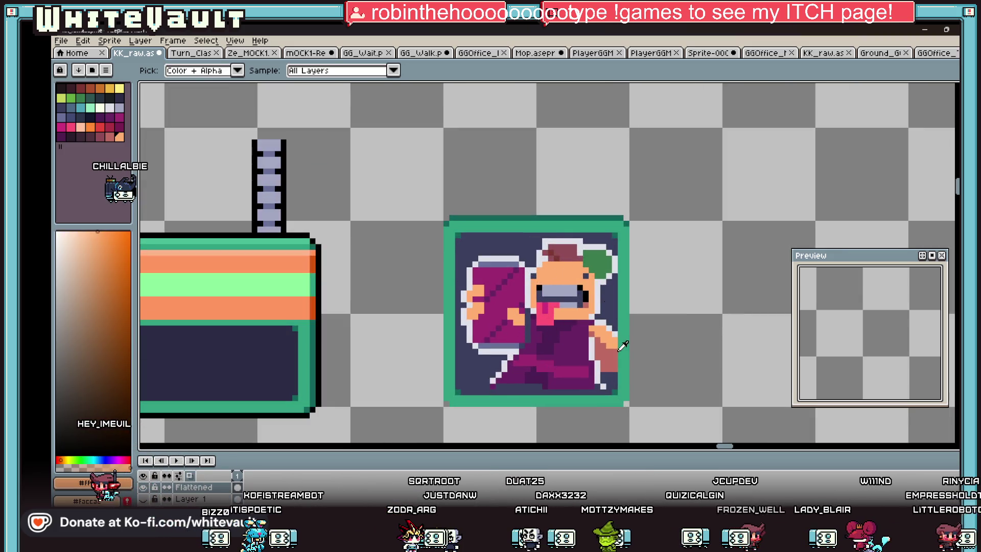
Draw a light peach highlight stroke across the character's forehead
{"action": "left_click", "coordinate": [106, 232]}
{"action": "key", "text": "b"}
{"action": "scroll", "coordinate": [557, 259], "scroll_direction": "up", "scroll_amount": 2}
{"action": "left_click_drag", "start_coordinate": [540, 269], "coordinate": [601, 267]}
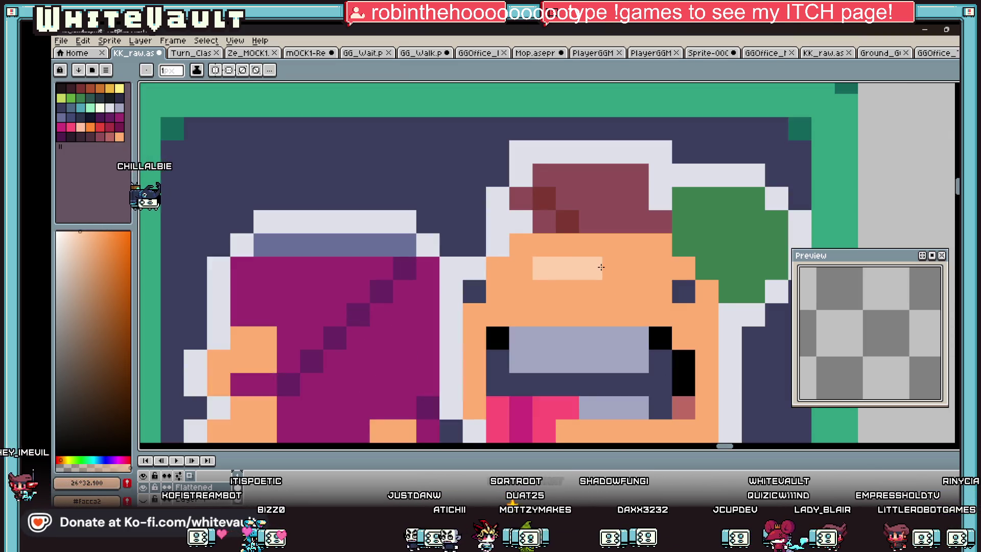
{"action": "scroll", "coordinate": [601, 266], "scroll_direction": "down", "scroll_amount": 4}
{"action": "scroll", "coordinate": [601, 267], "scroll_direction": "down", "scroll_amount": 1}
{"action": "scroll", "coordinate": [614, 269], "scroll_direction": "down", "scroll_amount": 2}
{"action": "scroll", "coordinate": [649, 274], "scroll_direction": "up", "scroll_amount": 2}
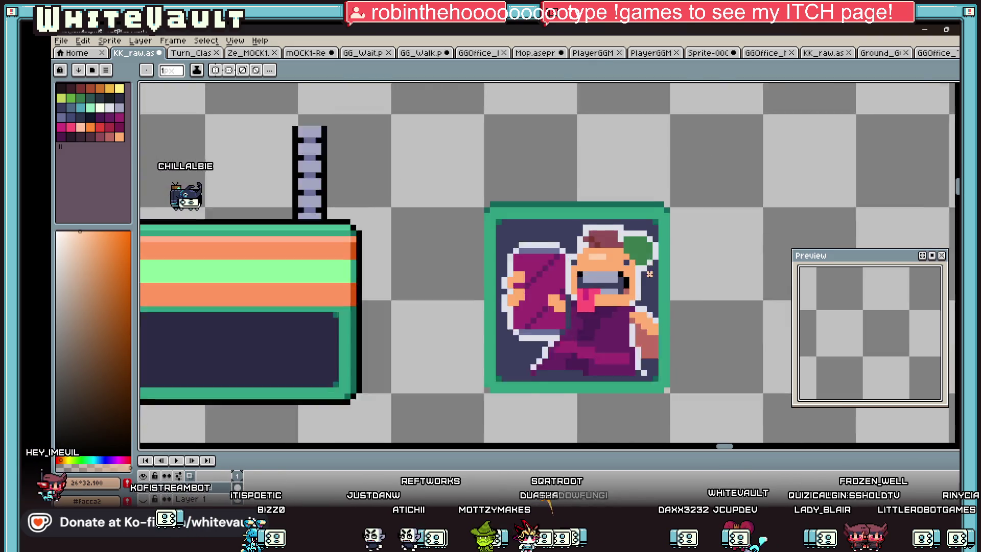
{"action": "scroll", "coordinate": [631, 273], "scroll_direction": "up", "scroll_amount": 2}
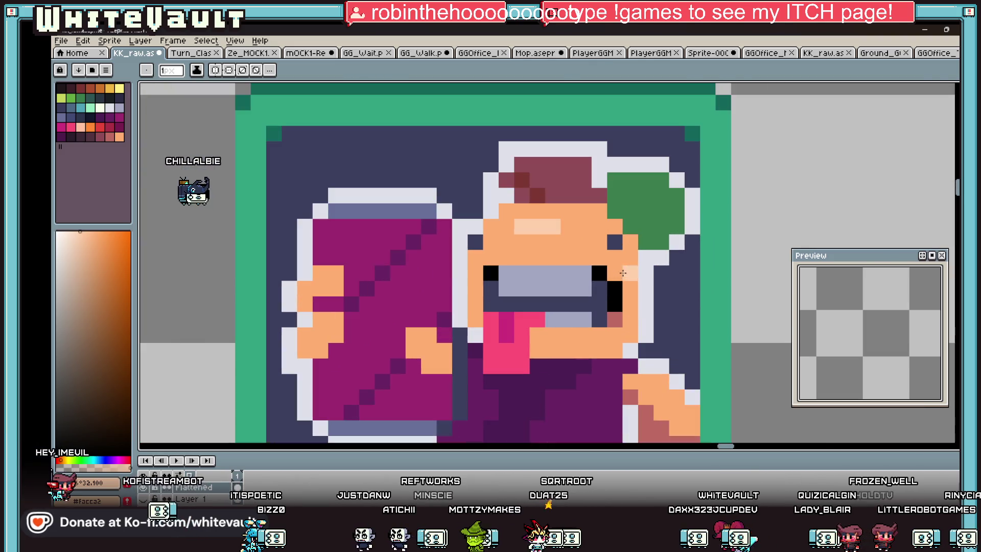
Paint the face band's top row grey and cap both ends with black pixels
{"action": "left_click", "coordinate": [488, 264], "text": "alt"}
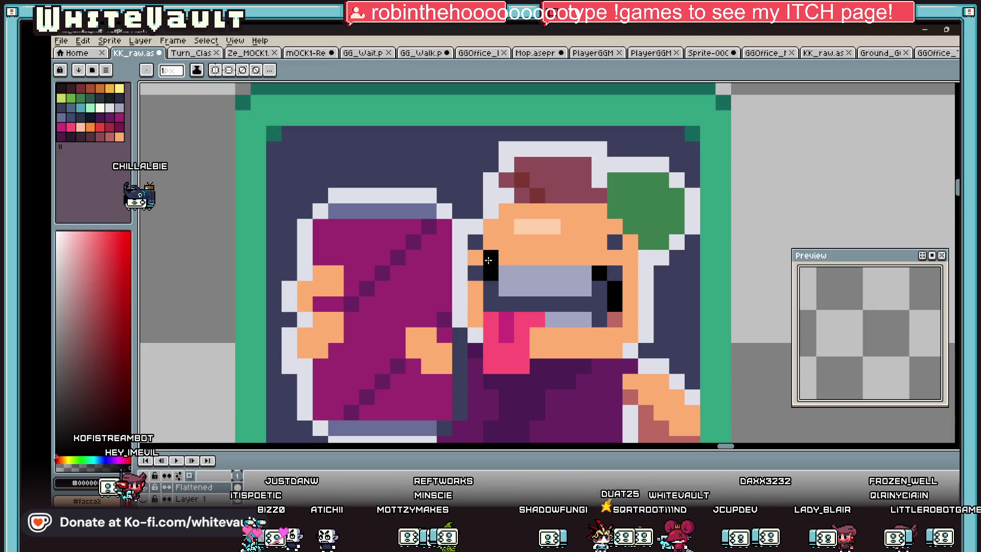
{"action": "left_click", "coordinate": [537, 280], "text": "alt"}
{"action": "mouse_move", "coordinate": [506, 257]}
{"action": "left_mouse_down"}
{"action": "mouse_move", "coordinate": [587, 257]}
{"action": "mouse_move", "coordinate": [506, 286]}
{"action": "mouse_move", "coordinate": [598, 274]}
{"action": "left_mouse_up"}
{"action": "left_click", "coordinate": [599, 272], "text": "alt"}
{"action": "left_click", "coordinate": [600, 257]}
{"action": "left_click", "coordinate": [603, 282], "text": "alt"}
{"action": "scroll", "coordinate": [598, 275], "scroll_direction": "down", "scroll_amount": 8}
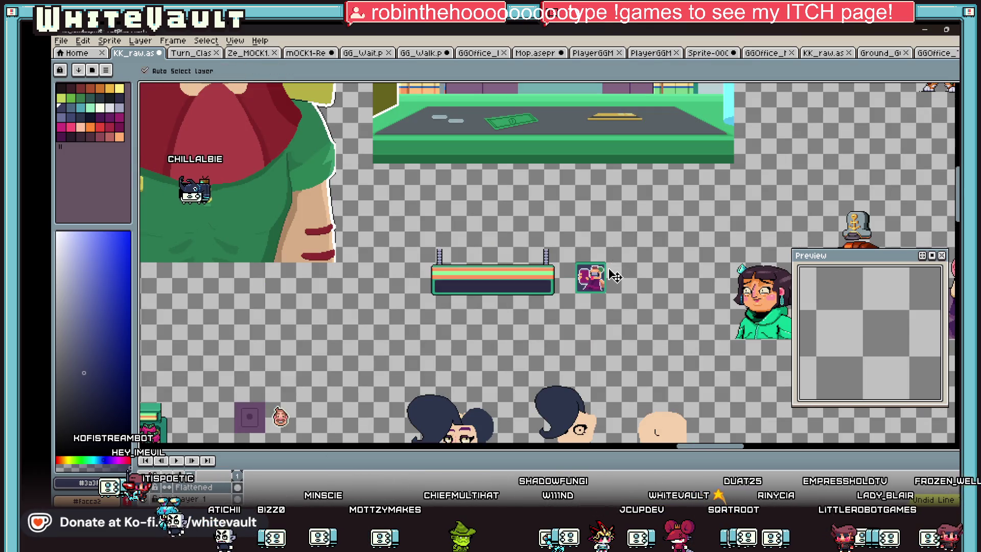
{"action": "scroll", "coordinate": [607, 266], "scroll_direction": "up", "scroll_amount": 5}
{"action": "scroll", "coordinate": [621, 258], "scroll_direction": "up", "scroll_amount": 3}
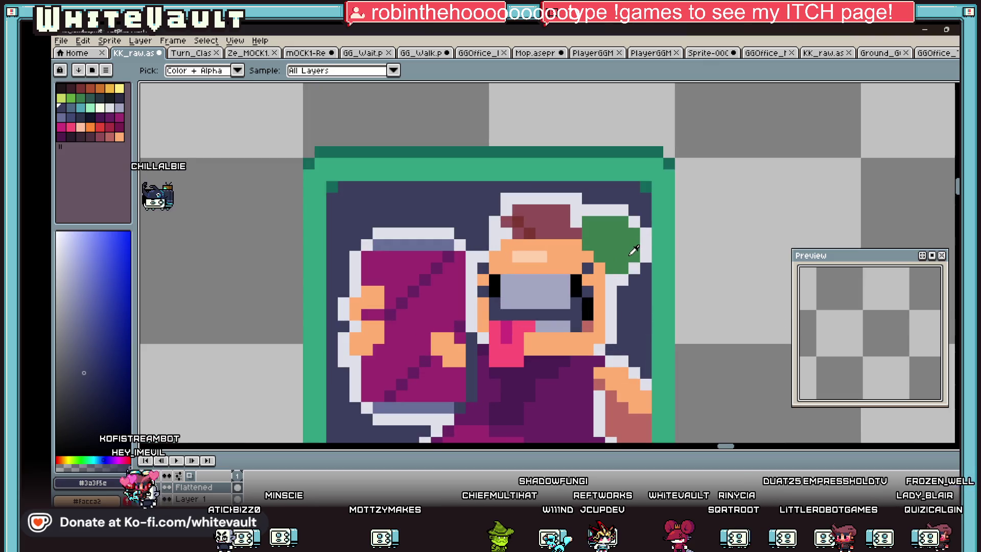
Fill the green head blob with dark purple, then sample a muted red
{"action": "left_click", "coordinate": [577, 369], "text": "alt"}
{"action": "left_click", "coordinate": [611, 233]}
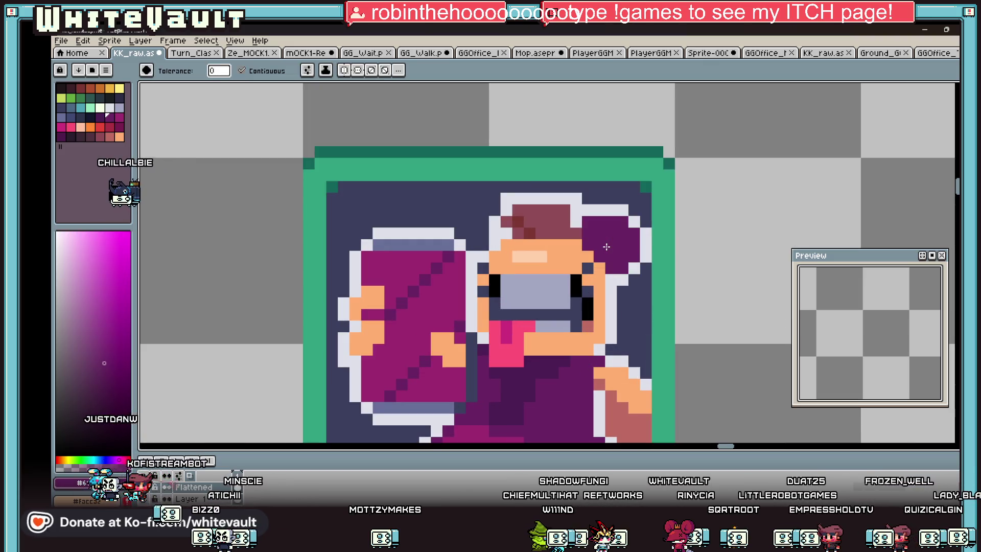
{"action": "left_click", "coordinate": [567, 326], "text": "alt"}
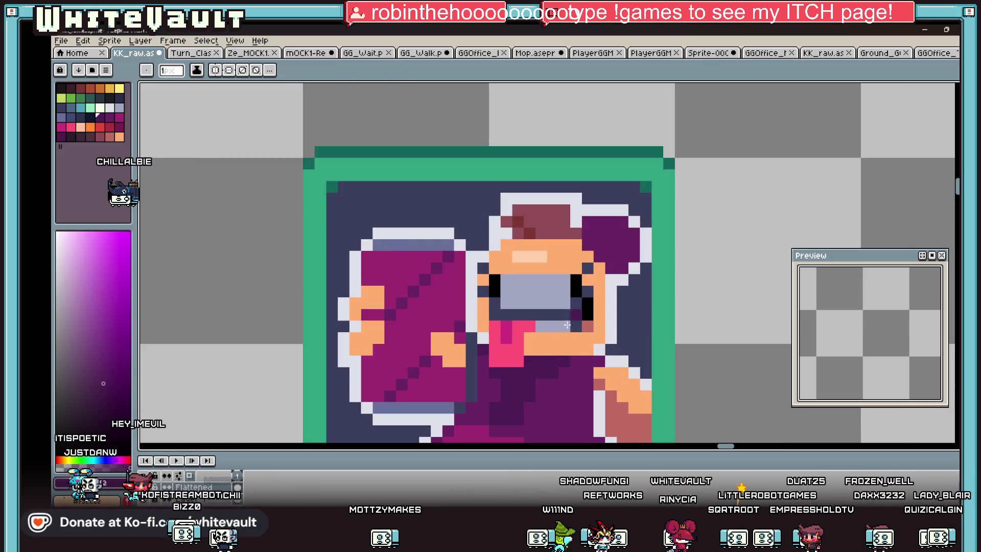
{"action": "left_click", "coordinate": [596, 255], "text": "alt"}
{"action": "scroll", "coordinate": [597, 255], "scroll_direction": "down", "scroll_amount": 5}
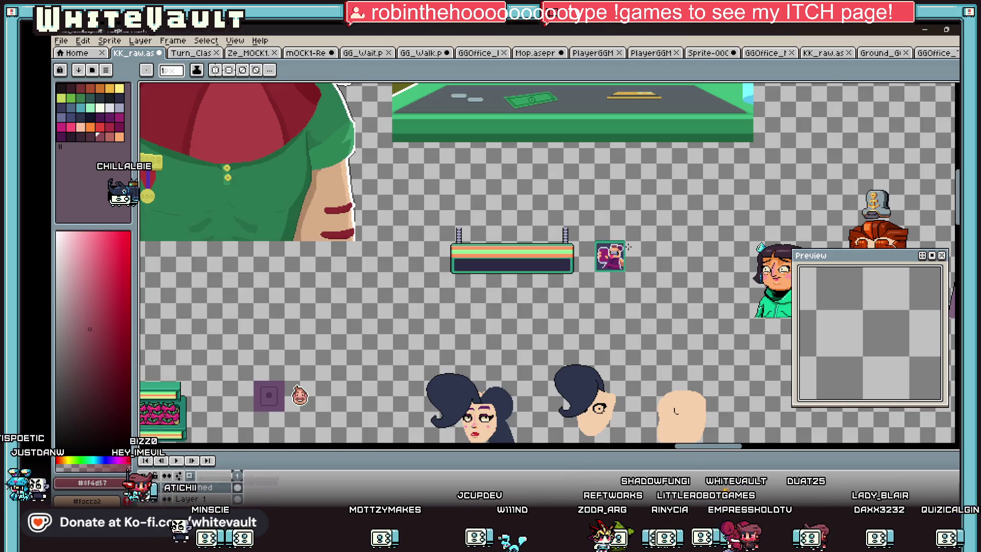
{"action": "scroll", "coordinate": [638, 246], "scroll_direction": "up", "scroll_amount": 5}
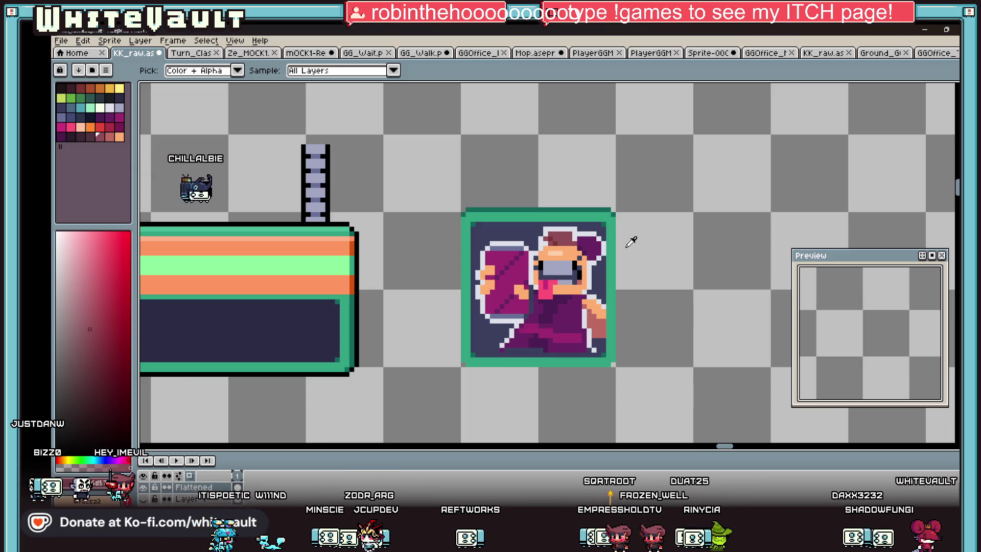
{"action": "scroll", "coordinate": [606, 291], "scroll_direction": "down", "scroll_amount": 2}
{"action": "scroll", "coordinate": [588, 318], "scroll_direction": "up", "scroll_amount": 2}
{"action": "scroll", "coordinate": [575, 310], "scroll_direction": "up", "scroll_amount": 3}
{"action": "left_click", "coordinate": [550, 293], "text": "alt"}
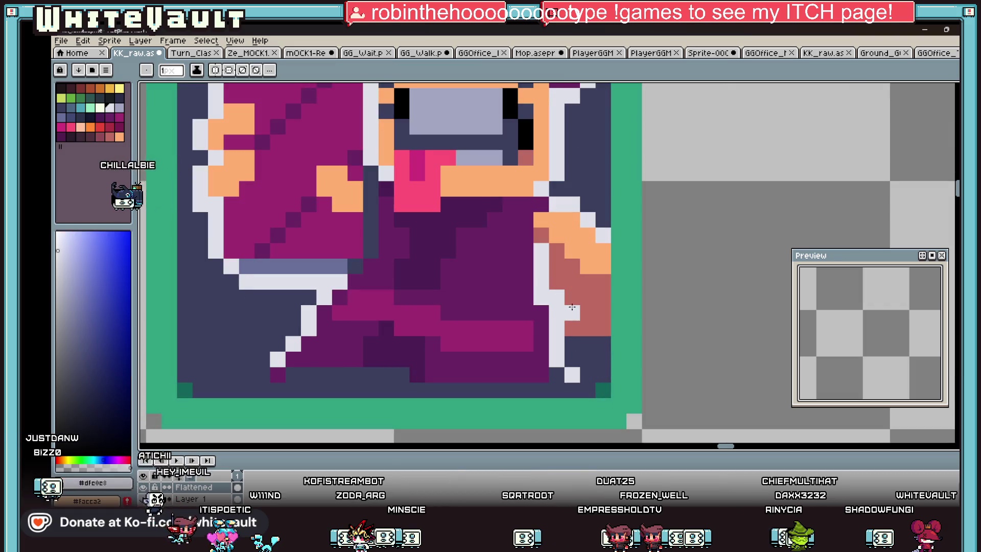
{"action": "left_click", "coordinate": [588, 339], "text": "alt"}
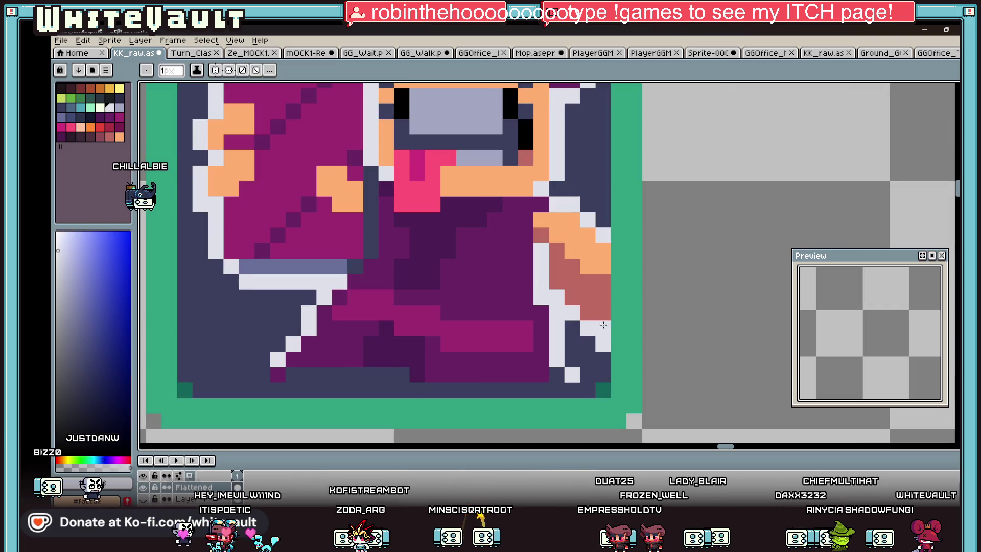
{"action": "left_click", "coordinate": [573, 311], "text": "alt"}
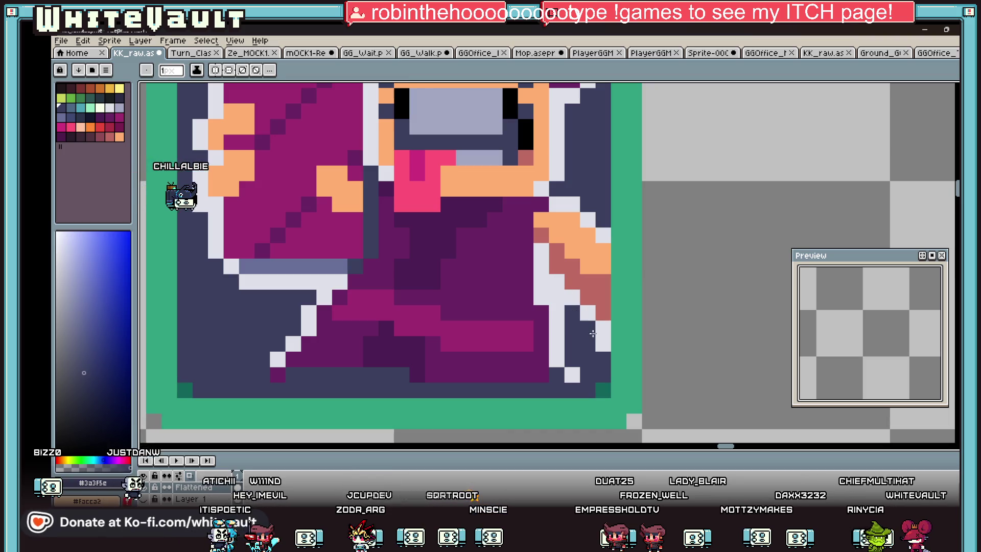
{"action": "scroll", "coordinate": [608, 349], "scroll_direction": "down", "scroll_amount": 4}
{"action": "scroll", "coordinate": [606, 330], "scroll_direction": "up", "scroll_amount": 2}
{"action": "scroll", "coordinate": [594, 332], "scroll_direction": "up", "scroll_amount": 2}
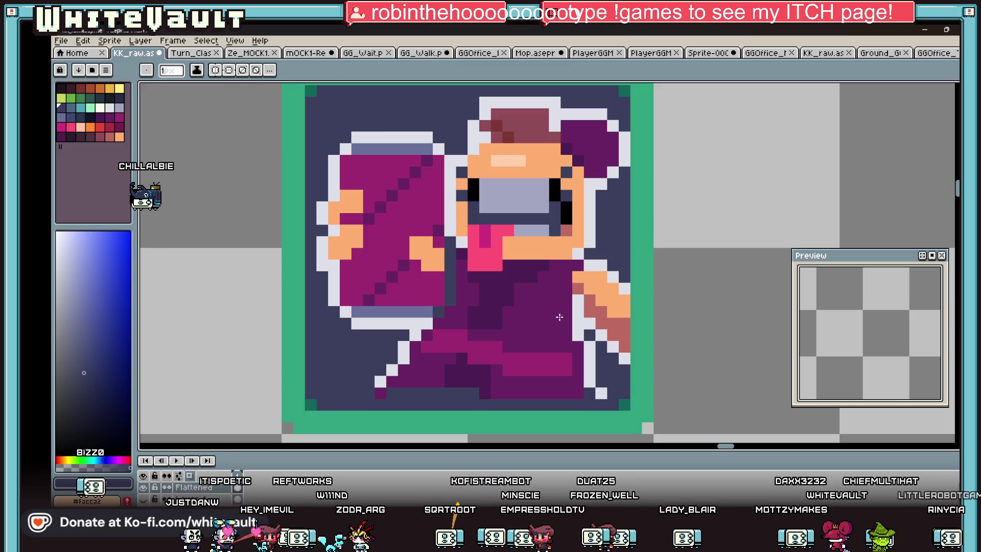
{"action": "left_click", "coordinate": [581, 330], "text": "alt"}
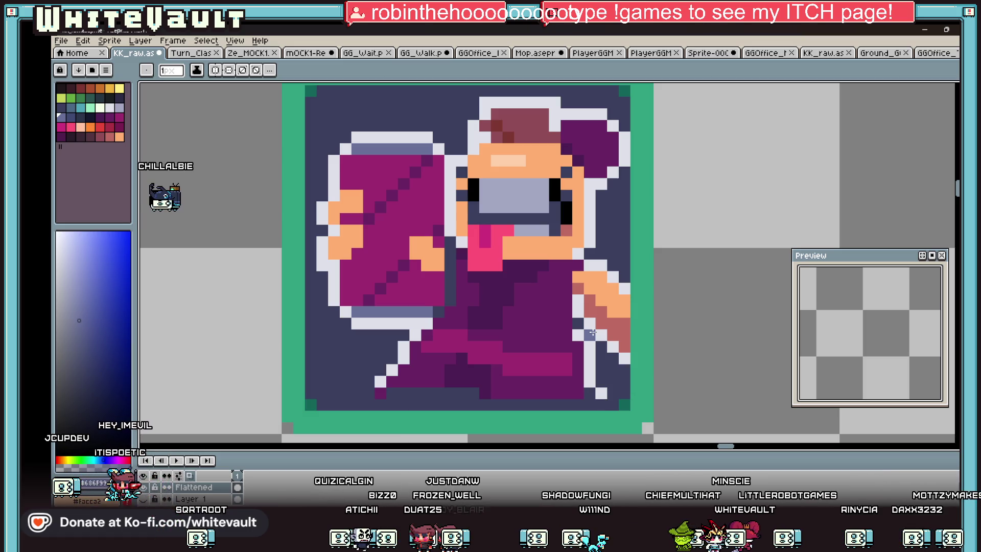
{"action": "scroll", "coordinate": [537, 248], "scroll_direction": "up", "scroll_amount": 2}
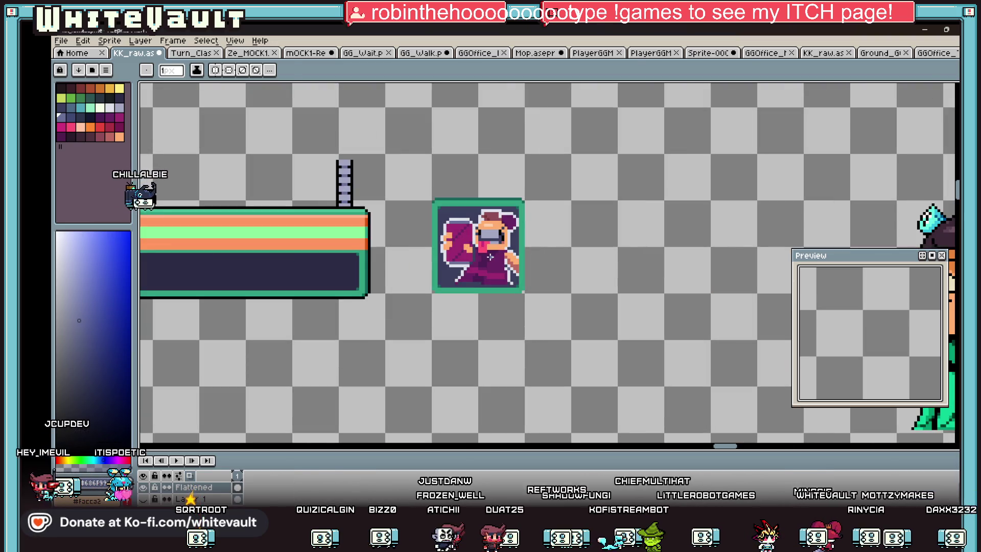
{"action": "scroll", "coordinate": [489, 258], "scroll_direction": "up", "scroll_amount": 3}
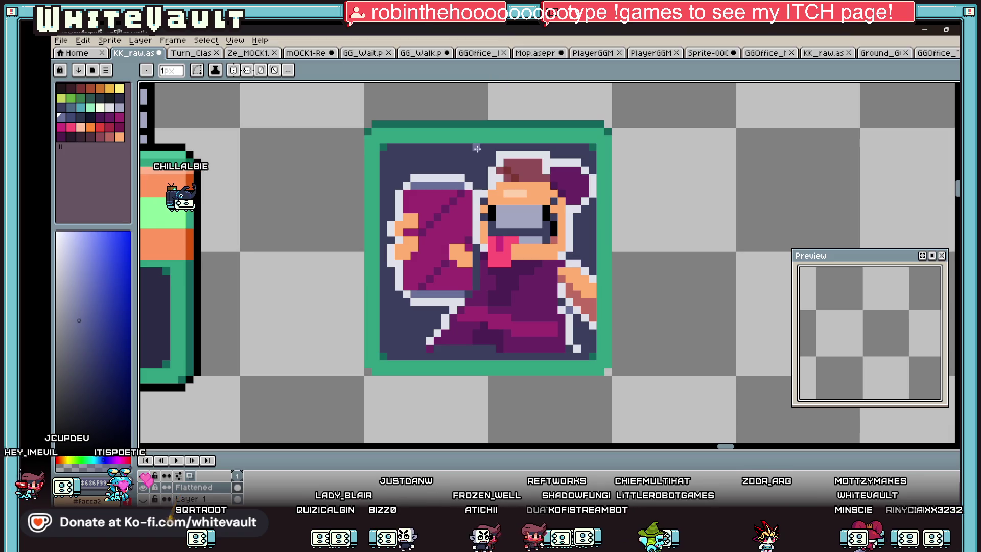
{"action": "left_click", "coordinate": [452, 207], "text": "alt"}
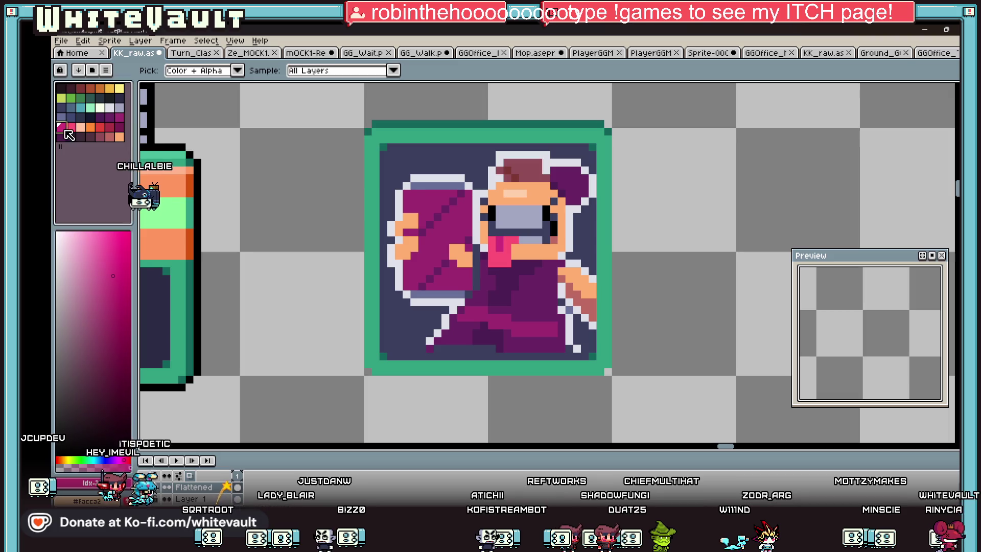
{"action": "left_click", "coordinate": [459, 217]}
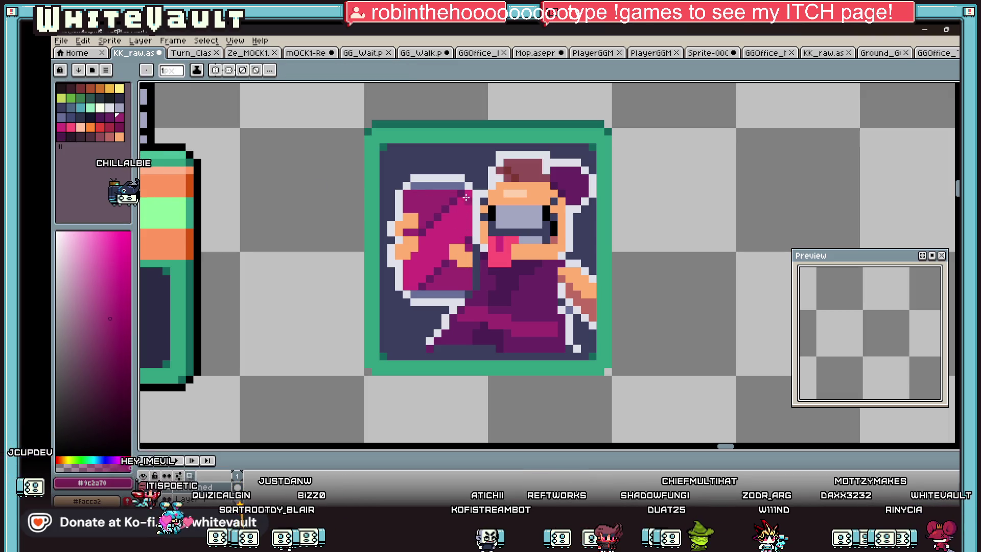
{"action": "scroll", "coordinate": [466, 225], "scroll_direction": "down", "scroll_amount": 4}
{"action": "scroll", "coordinate": [466, 225], "scroll_direction": "down", "scroll_amount": 2}
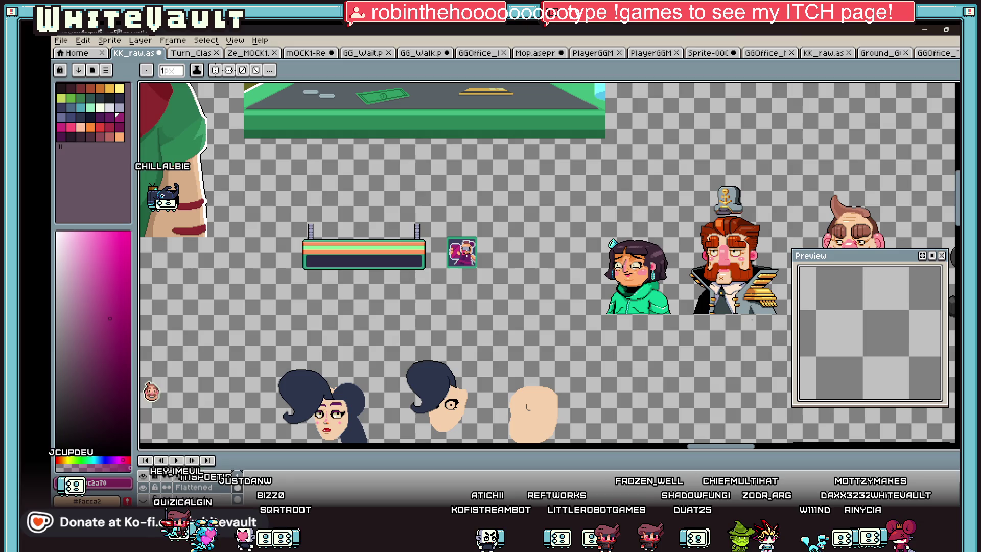
{"action": "scroll", "coordinate": [463, 250], "scroll_direction": "up", "scroll_amount": 4}
{"action": "scroll", "coordinate": [462, 249], "scroll_direction": "up", "scroll_amount": 2}
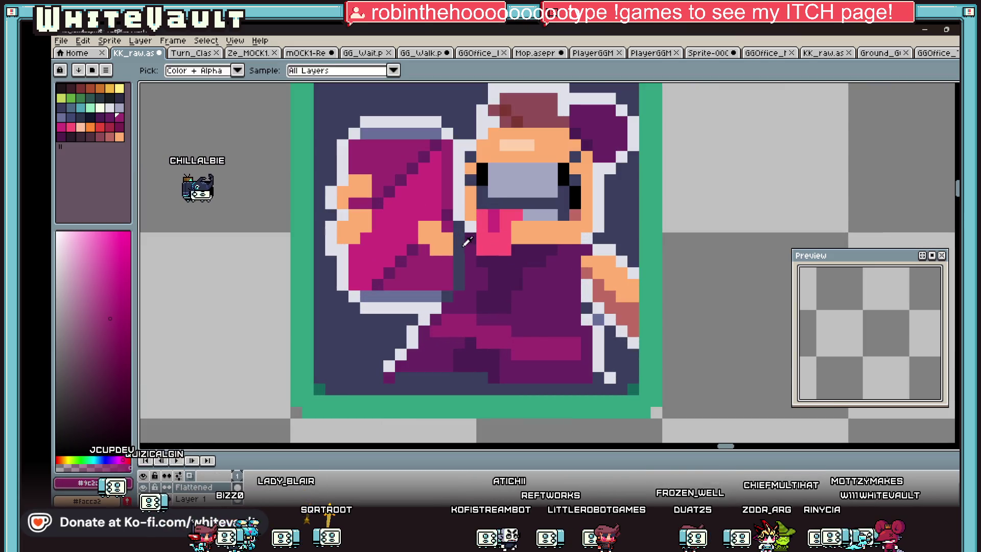
{"action": "scroll", "coordinate": [464, 273], "scroll_direction": "down", "scroll_amount": 3}
{"action": "scroll", "coordinate": [506, 299], "scroll_direction": "up", "scroll_amount": 1}
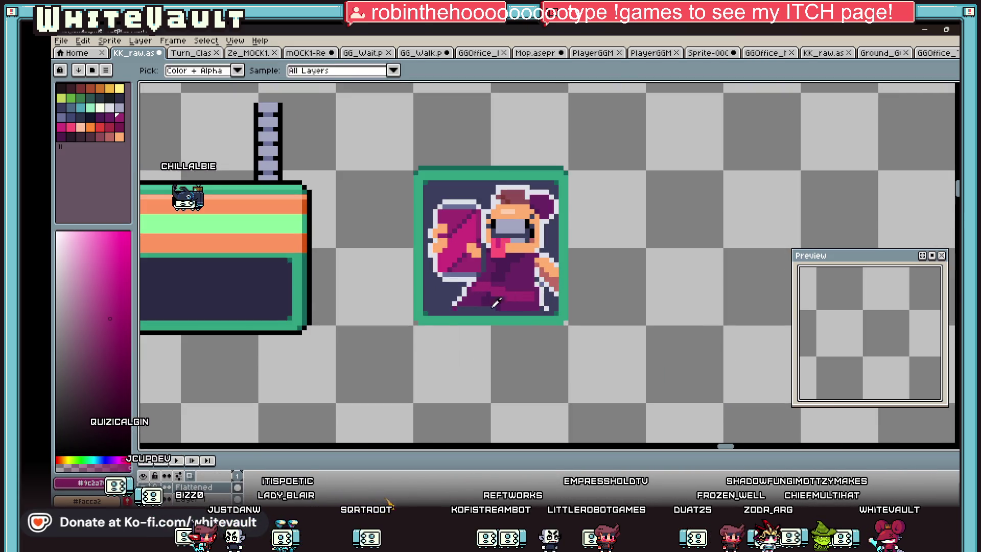
Add a new empty layer and pick the light green from the stripe
{"action": "right_click", "coordinate": [219, 487]}
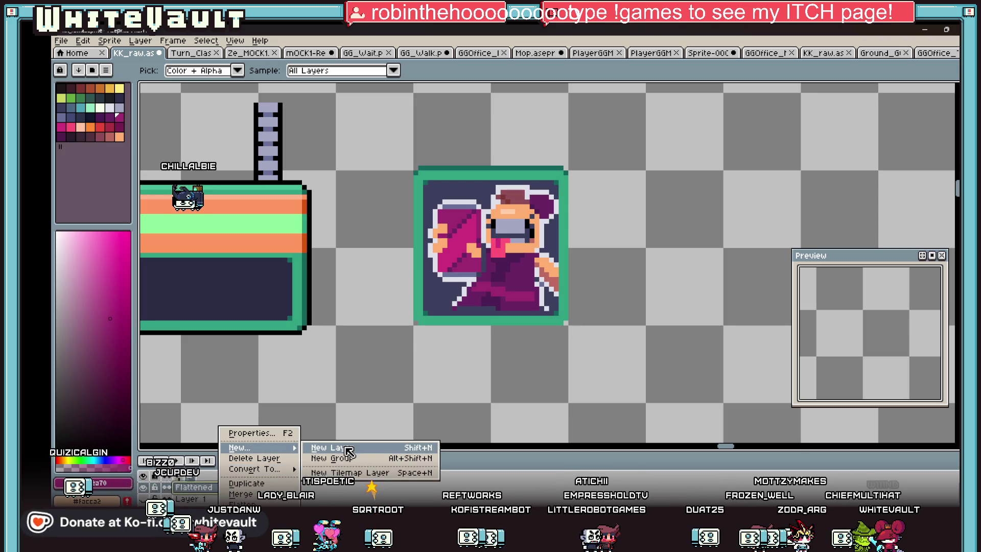
{"action": "left_click", "coordinate": [322, 443]}
{"action": "left_click", "coordinate": [280, 222]}
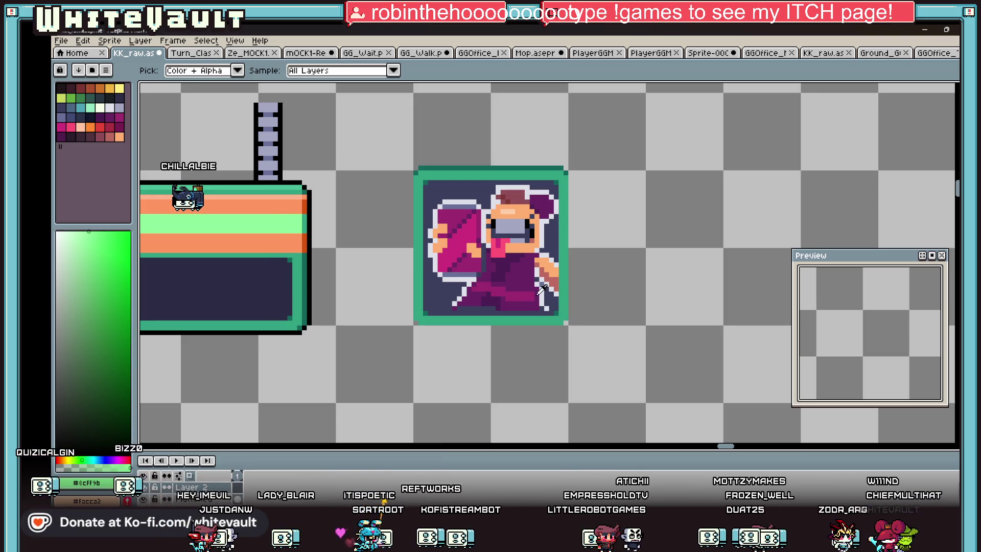
{"action": "key", "text": "b"}
{"action": "scroll", "coordinate": [525, 294], "scroll_direction": "down", "scroll_amount": 1}
{"action": "scroll", "coordinate": [519, 295], "scroll_direction": "up", "scroll_amount": 1}
{"action": "scroll", "coordinate": [519, 294], "scroll_direction": "up", "scroll_amount": 1}
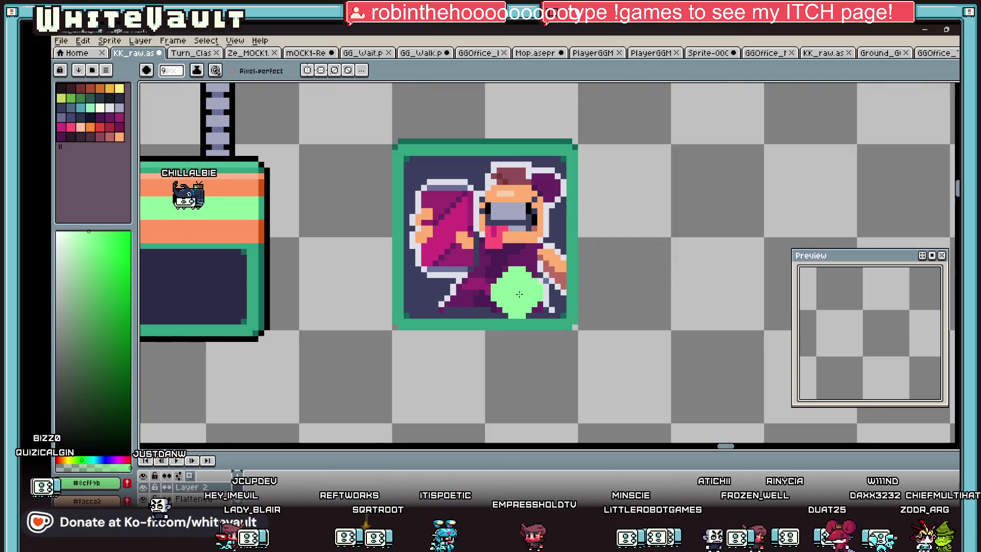
Sketch black n-shaped letter pixels in the green blob, then undo them
{"action": "key", "text": "i"}
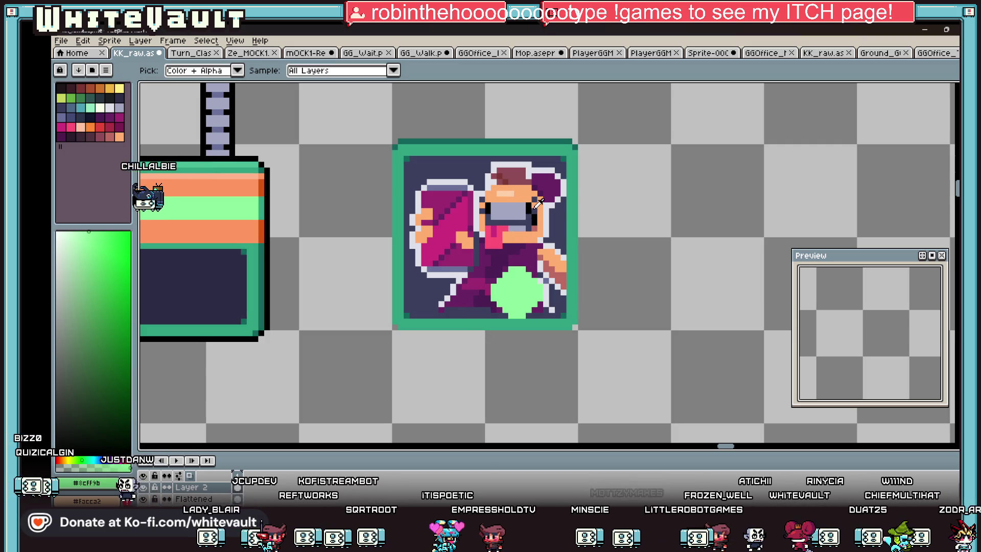
{"action": "left_click", "coordinate": [509, 263]}
{"action": "key", "text": "b"}
{"action": "left_click", "coordinate": [500, 287]}
{"action": "scroll", "coordinate": [506, 288], "scroll_direction": "up", "scroll_amount": 2}
{"action": "scroll", "coordinate": [490, 253], "scroll_direction": "up", "scroll_amount": 1}
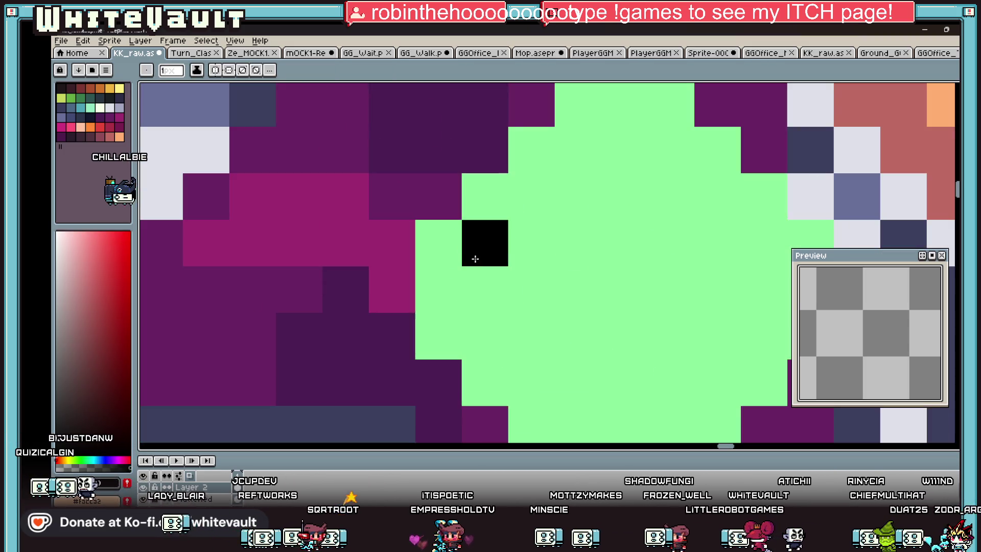
{"action": "left_click", "coordinate": [482, 296]}
{"action": "left_click", "coordinate": [484, 336]}
{"action": "left_click", "coordinate": [532, 248]}
{"action": "left_click", "coordinate": [576, 290]}
{"action": "left_click", "coordinate": [575, 328]}
{"action": "left_click", "coordinate": [629, 243]}
{"action": "scroll", "coordinate": [644, 244], "scroll_direction": "down", "scroll_amount": 3}
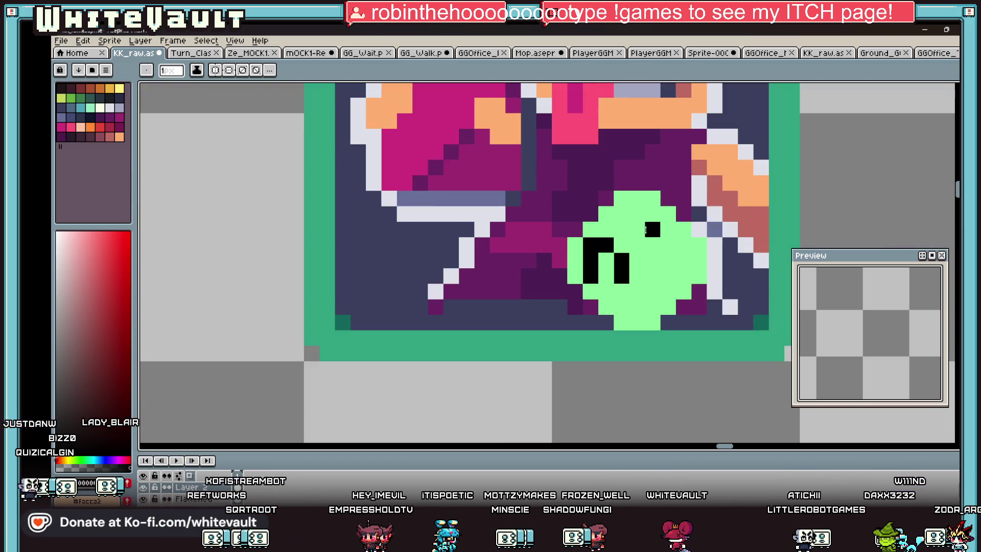
{"action": "key", "text": "v"}
{"action": "key", "text": "ctrl+z"}
Extend the light green along the blob's top and fill its dark gaps green
{"action": "key", "text": "b"}
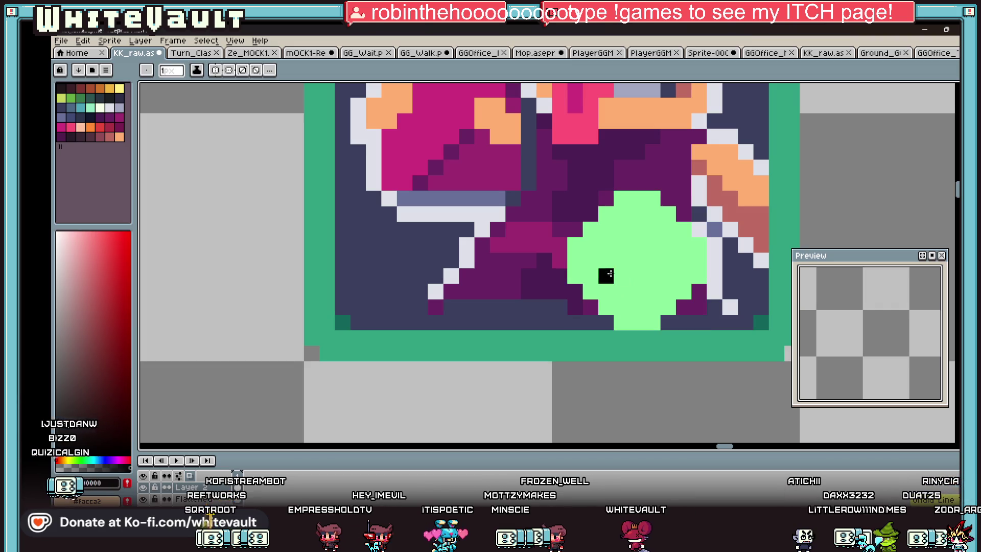
{"action": "left_click", "coordinate": [622, 276], "text": "alt"}
{"action": "mouse_move", "coordinate": [598, 198]}
{"action": "left_mouse_down"}
{"action": "mouse_move", "coordinate": [550, 201]}
{"action": "mouse_move", "coordinate": [545, 304]}
{"action": "mouse_move", "coordinate": [666, 318]}
{"action": "left_mouse_up"}
{"action": "key", "text": "g"}
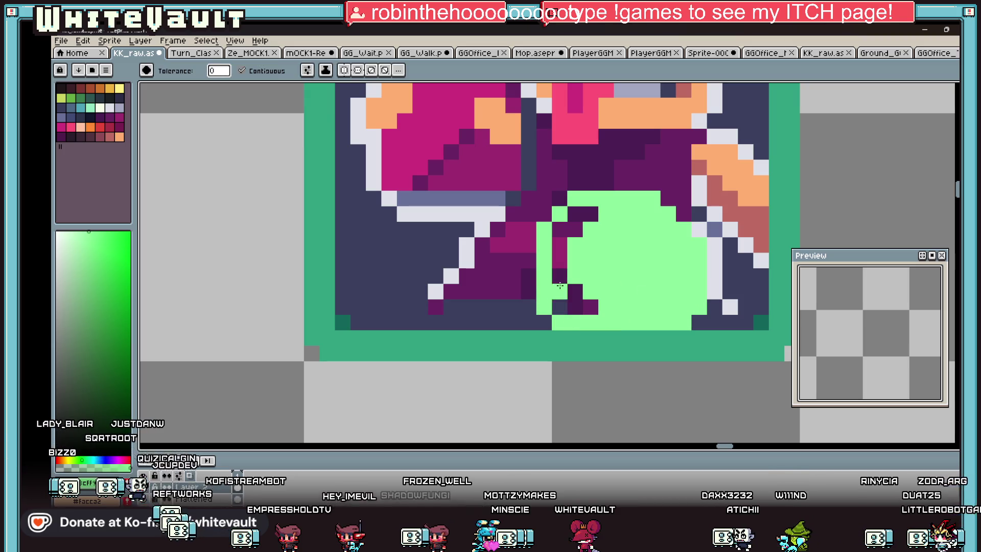
{"action": "left_click", "coordinate": [567, 295]}
{"action": "key", "text": "alt"}
{"action": "scroll", "coordinate": [645, 217], "scroll_direction": "down", "scroll_amount": 3}
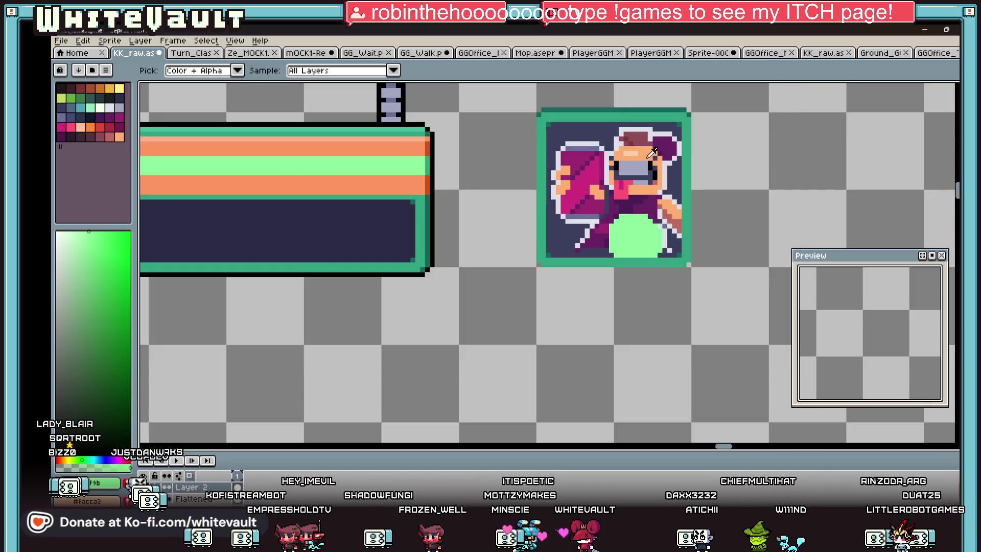
Draw the black E with a vertical stroke and three lengthened arms
{"action": "left_click", "coordinate": [269, 230]}
{"action": "scroll", "coordinate": [608, 210], "scroll_direction": "up", "scroll_amount": 3}
{"action": "left_click", "coordinate": [609, 210]}
{"action": "left_click_drag", "start_coordinate": [609, 210], "coordinate": [607, 253]}
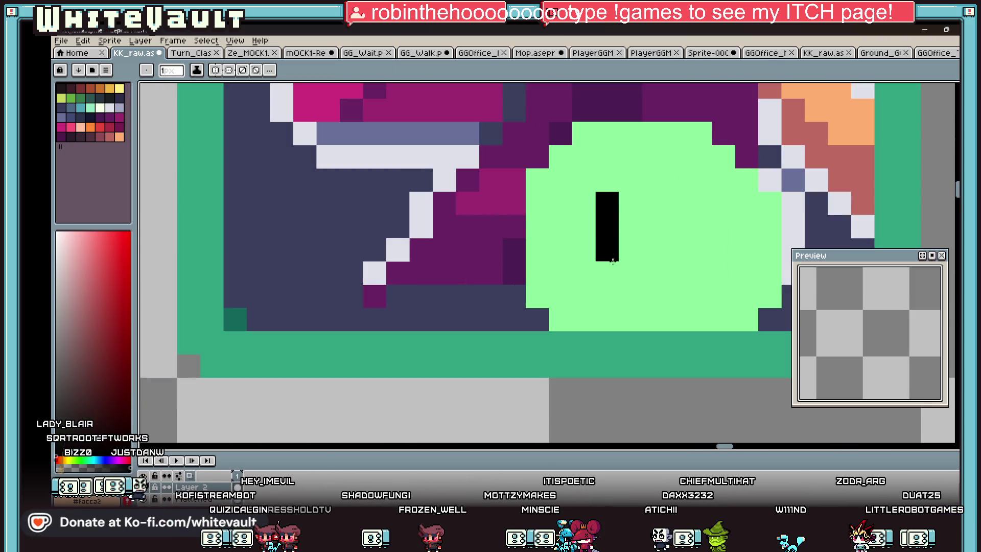
{"action": "left_click", "coordinate": [632, 197]}
{"action": "left_click", "coordinate": [606, 273]}
{"action": "left_click", "coordinate": [628, 250]}
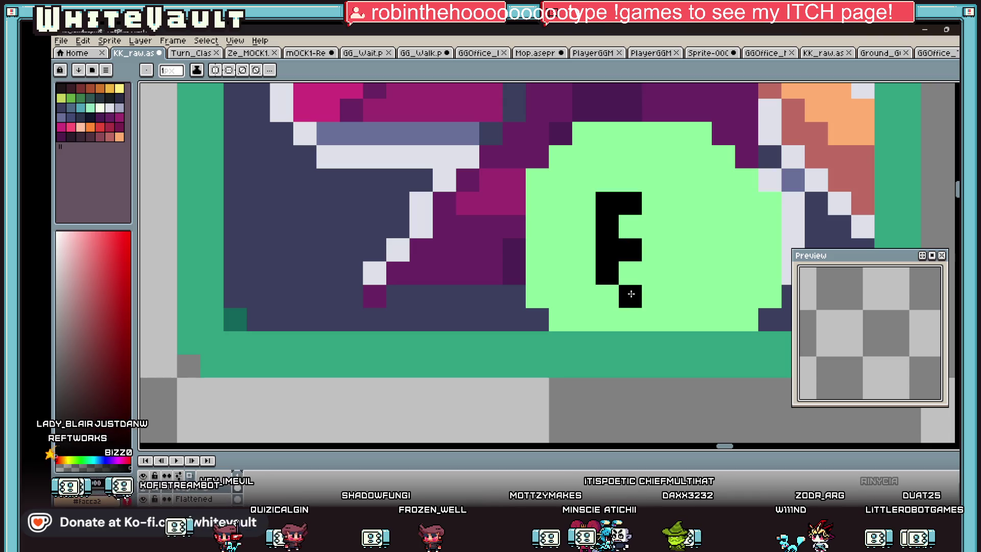
{"action": "left_click_drag", "start_coordinate": [606, 295], "coordinate": [652, 295]}
{"action": "left_click", "coordinate": [653, 204]}
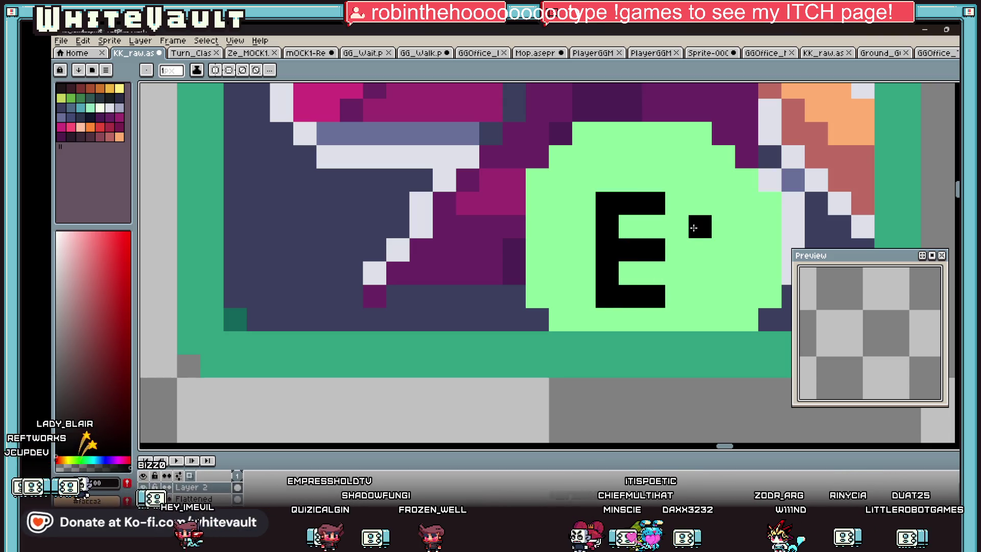
Draw the black w's strokes and touch stray pixels around it back to green
{"action": "left_click", "coordinate": [701, 204]}
{"action": "mouse_move", "coordinate": [700, 204]}
{"action": "left_mouse_down"}
{"action": "mouse_move", "coordinate": [704, 283]}
{"action": "mouse_move", "coordinate": [723, 296]}
{"action": "left_mouse_up"}
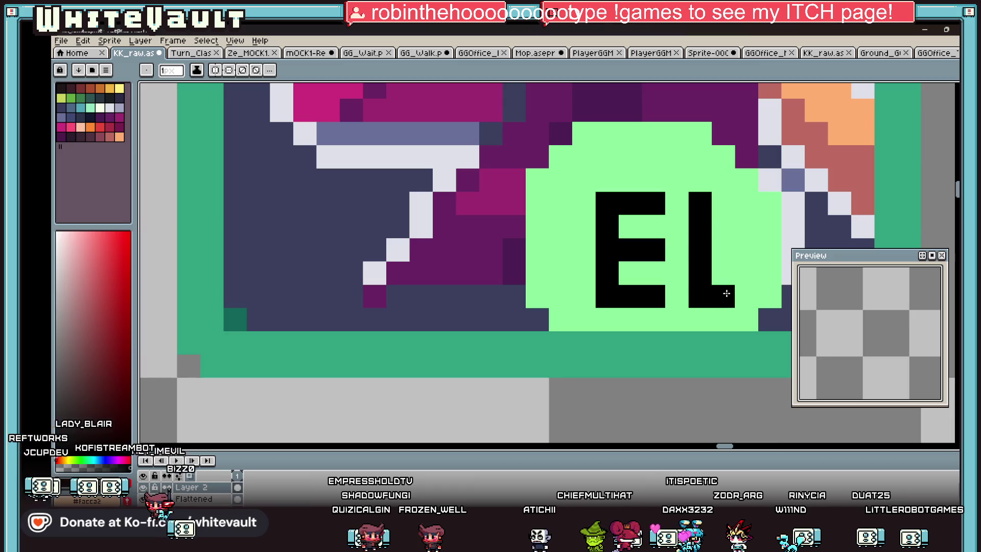
{"action": "left_click", "coordinate": [747, 273]}
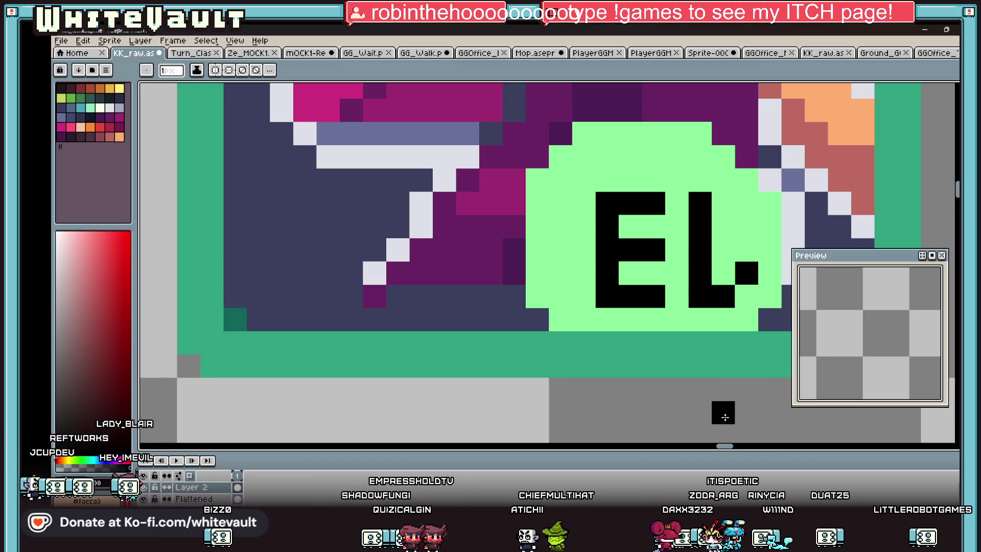
{"action": "mouse_move", "coordinate": [725, 447]}
{"action": "left_mouse_down"}
{"action": "mouse_move", "coordinate": [736, 453]}
{"action": "mouse_move", "coordinate": [724, 447]}
{"action": "left_mouse_up"}
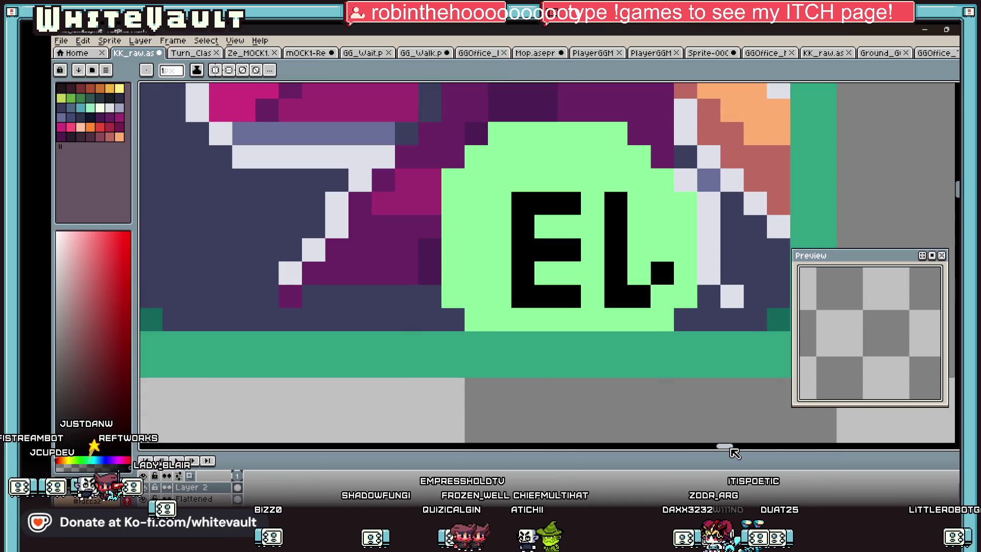
{"action": "left_click", "coordinate": [677, 270]}
{"action": "left_click", "coordinate": [663, 251]}
{"action": "right_click", "coordinate": [683, 274]}
{"action": "left_click", "coordinate": [687, 289]}
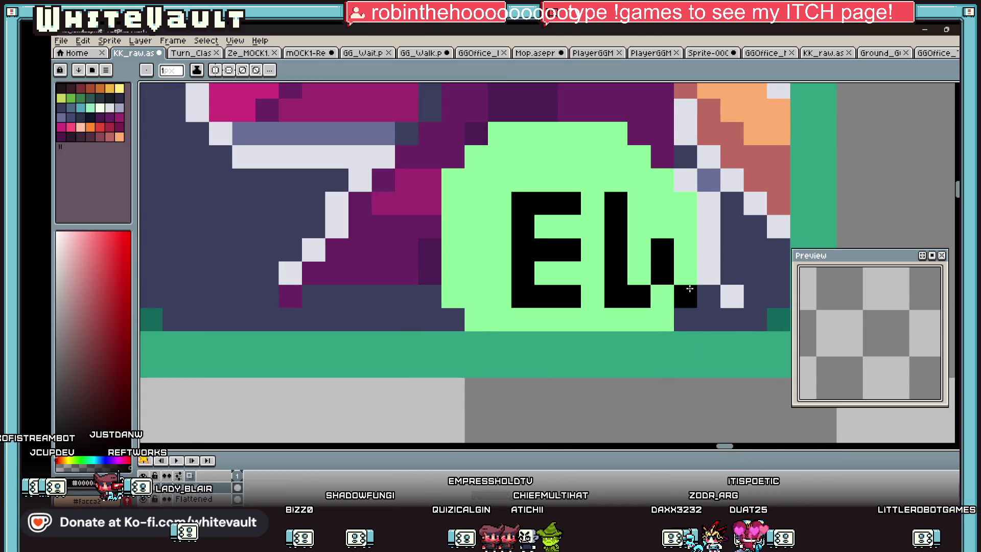
{"action": "left_click_drag", "start_coordinate": [705, 287], "coordinate": [705, 191]}
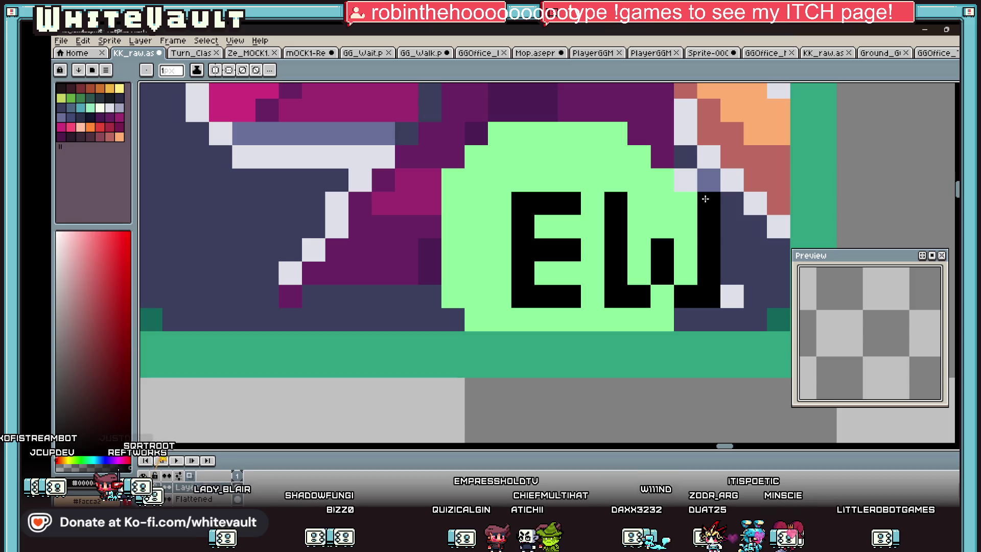
{"action": "left_click", "coordinate": [668, 208], "text": "alt"}
{"action": "left_click", "coordinate": [688, 185]}
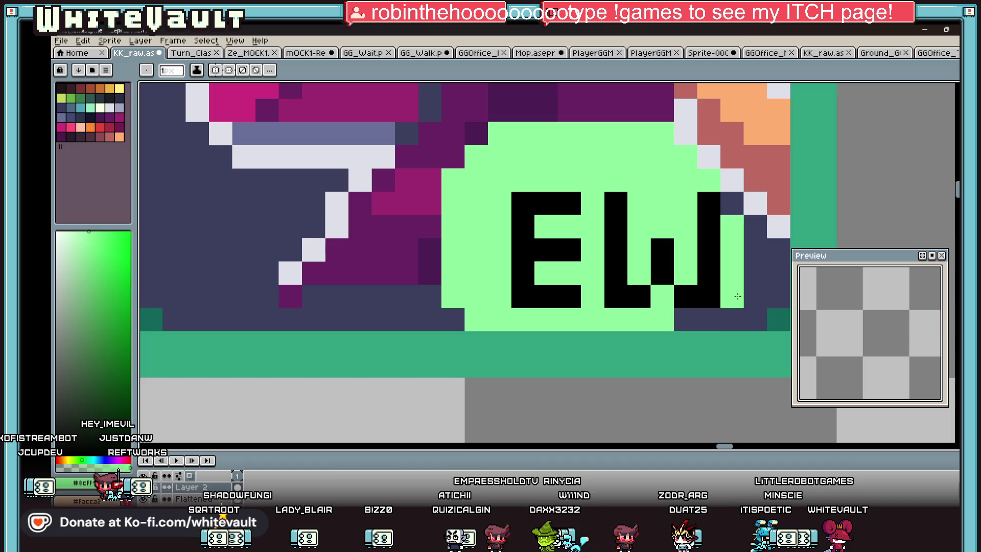
{"action": "left_click", "coordinate": [691, 316]}
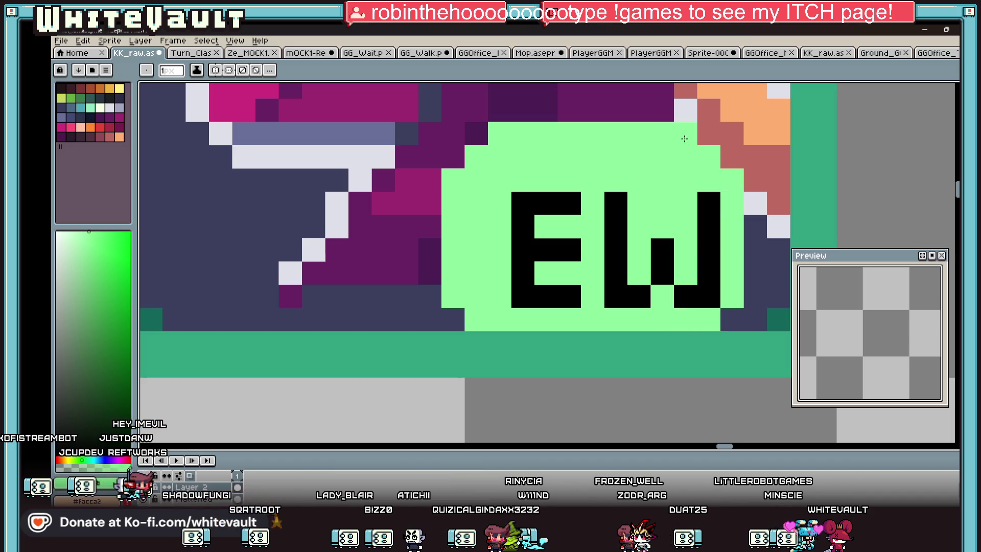
Draw the black n and extend the green patch around it, fixing a purple corner
{"action": "left_click", "coordinate": [545, 196], "text": "alt"}
{"action": "left_click_drag", "start_coordinate": [430, 250], "coordinate": [432, 288]}
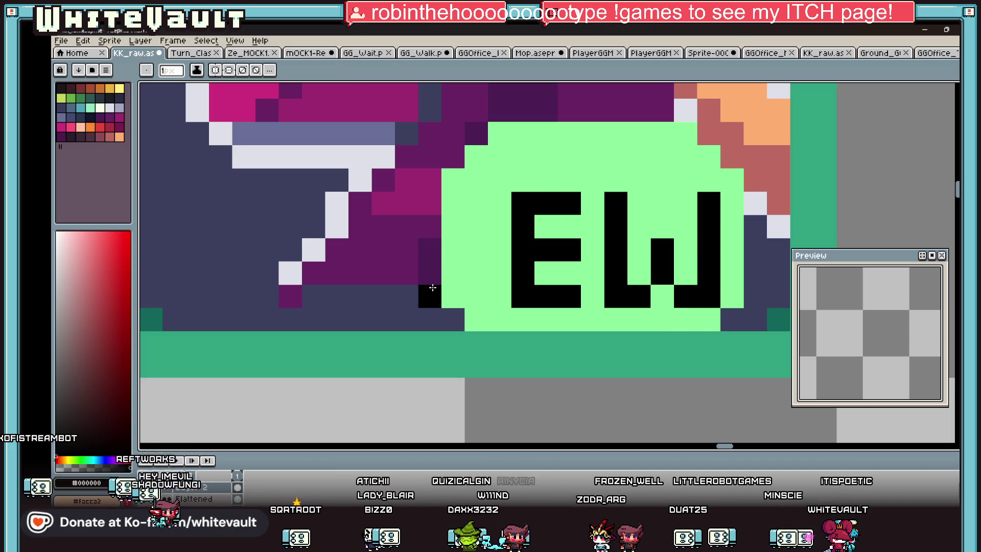
{"action": "mouse_move", "coordinate": [437, 240]}
{"action": "left_mouse_down"}
{"action": "mouse_move", "coordinate": [457, 244]}
{"action": "mouse_move", "coordinate": [475, 291]}
{"action": "left_mouse_up"}
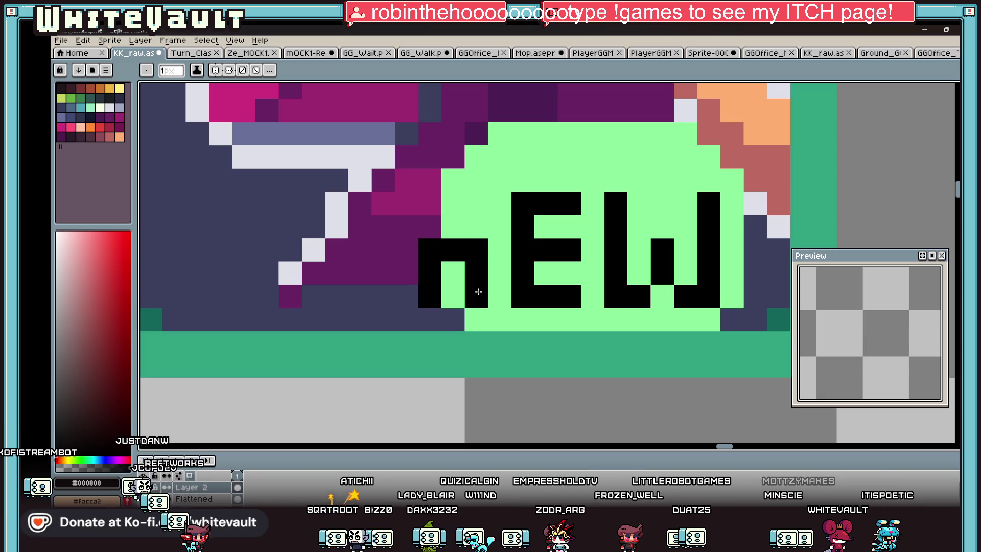
{"action": "left_click", "coordinate": [430, 225]}
{"action": "left_click", "coordinate": [453, 223], "text": "alt"}
{"action": "left_click", "coordinate": [430, 225]}
{"action": "mouse_move", "coordinate": [431, 202]}
{"action": "left_mouse_down"}
{"action": "mouse_move", "coordinate": [430, 179]}
{"action": "mouse_move", "coordinate": [407, 264]}
{"action": "mouse_move", "coordinate": [410, 313]}
{"action": "mouse_move", "coordinate": [456, 318]}
{"action": "left_mouse_up"}
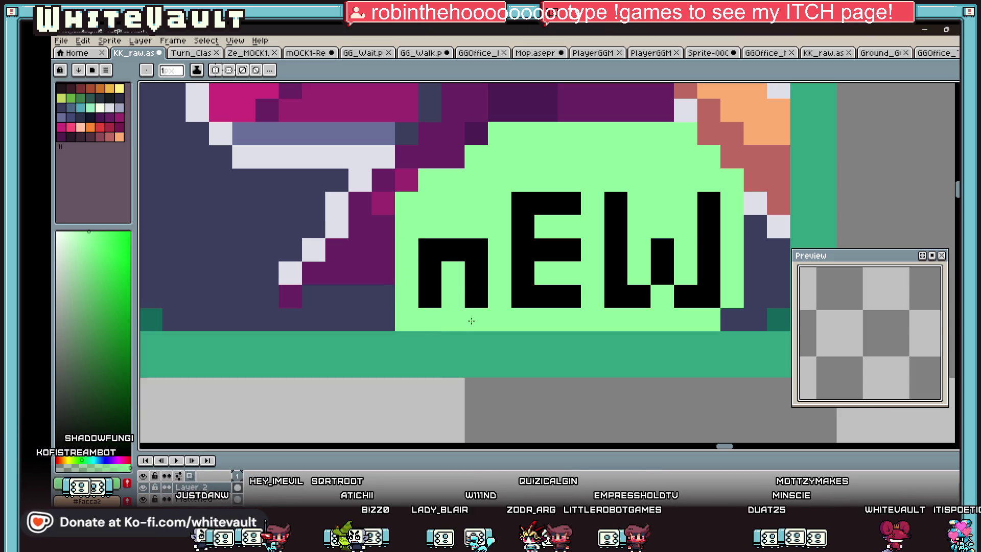
{"action": "key", "text": "alt"}
{"action": "left_click", "coordinate": [476, 133]}
{"action": "scroll", "coordinate": [498, 176], "scroll_direction": "down", "scroll_amount": 3}
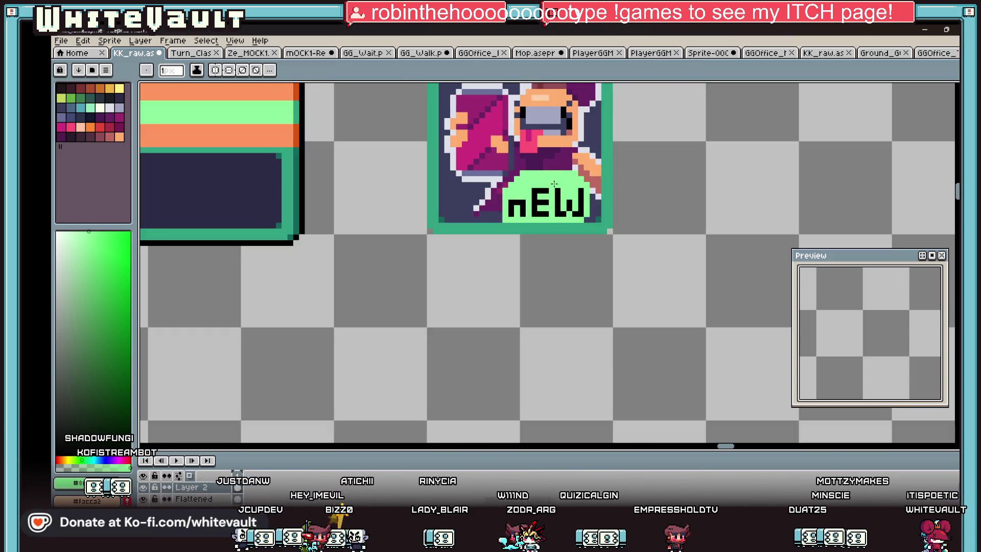
{"action": "scroll", "coordinate": [563, 193], "scroll_direction": "up", "scroll_amount": 2}
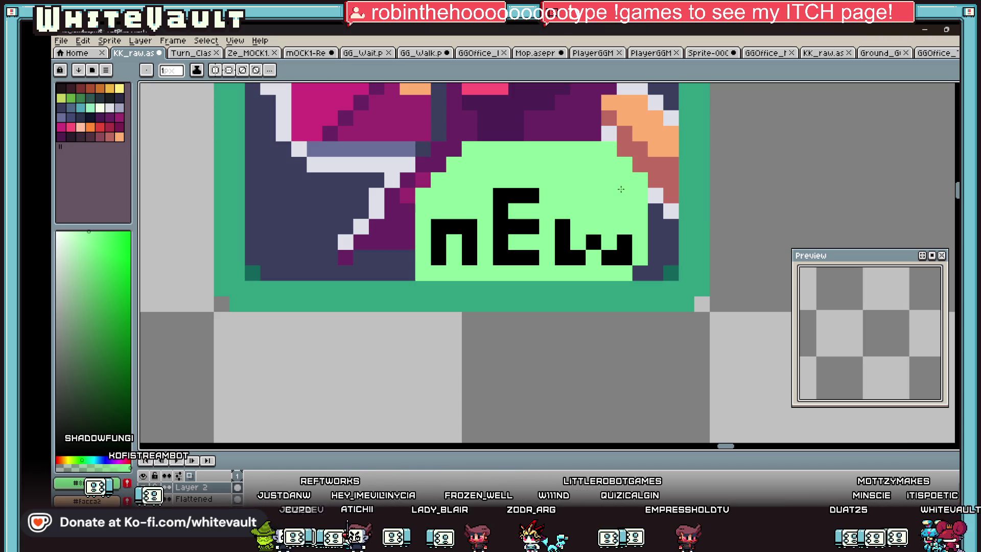
{"action": "left_click", "coordinate": [592, 230], "text": "alt"}
{"action": "scroll", "coordinate": [666, 211], "scroll_direction": "down", "scroll_amount": 3}
{"action": "scroll", "coordinate": [667, 211], "scroll_direction": "down", "scroll_amount": 3}
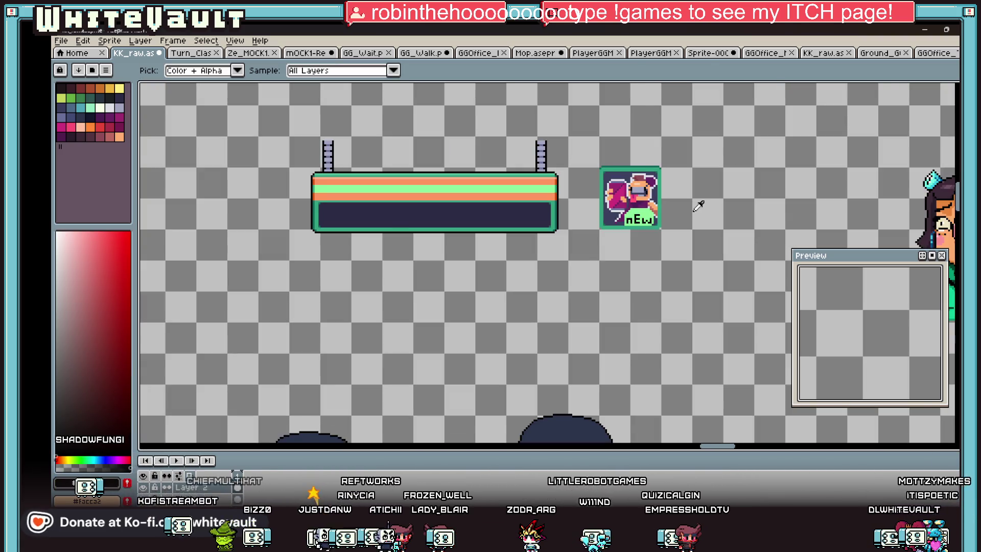
{"action": "scroll", "coordinate": [655, 210], "scroll_direction": "up", "scroll_amount": 2}
{"action": "scroll", "coordinate": [696, 179], "scroll_direction": "up", "scroll_amount": 2}
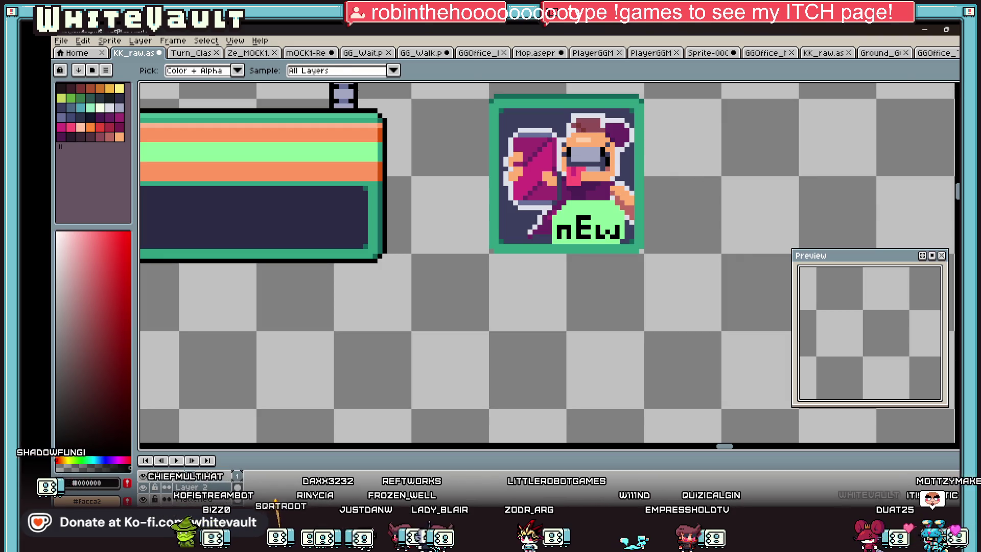
{"action": "key", "text": "m"}
{"action": "scroll", "coordinate": [700, 208], "scroll_direction": "up", "scroll_amount": 1}
{"action": "left_click_drag", "start_coordinate": [474, 157], "coordinate": [651, 217]}
{"action": "left_click", "coordinate": [642, 206]}
{"action": "scroll", "coordinate": [639, 208], "scroll_direction": "up", "scroll_amount": 1}
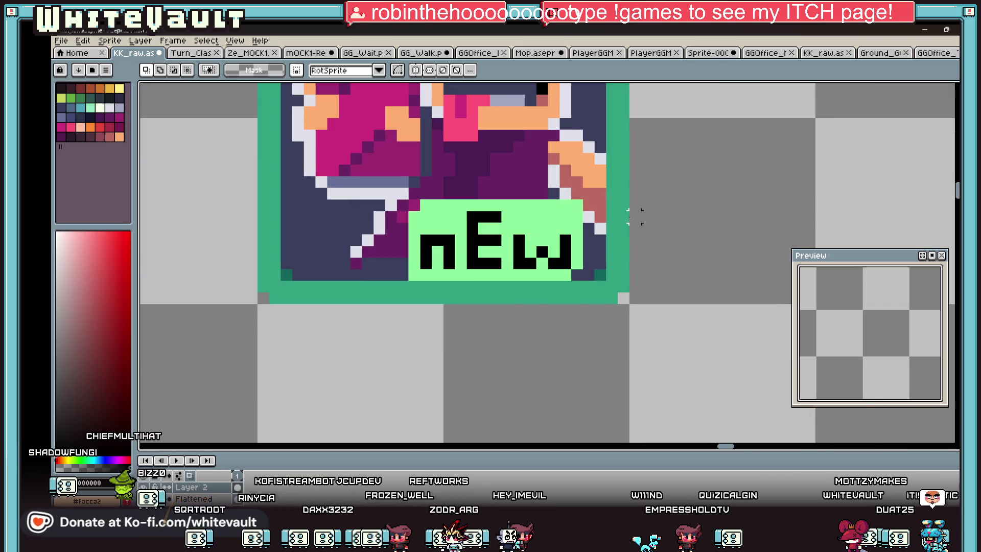
{"action": "mouse_move", "coordinate": [352, 184]}
{"action": "left_mouse_down"}
{"action": "mouse_move", "coordinate": [574, 286]}
{"action": "mouse_move", "coordinate": [594, 274]}
{"action": "left_mouse_up"}
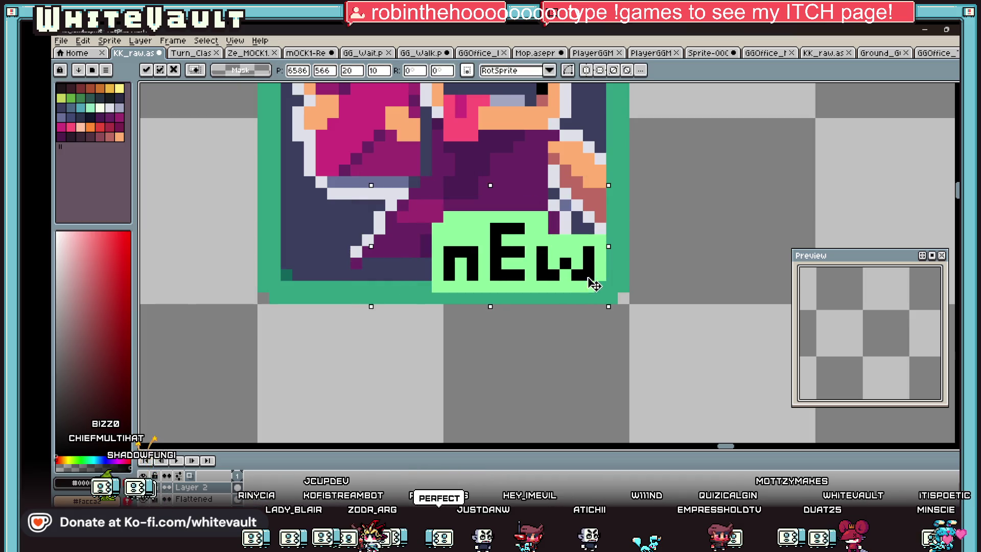
{"action": "scroll", "coordinate": [591, 268], "scroll_direction": "down", "scroll_amount": 1}
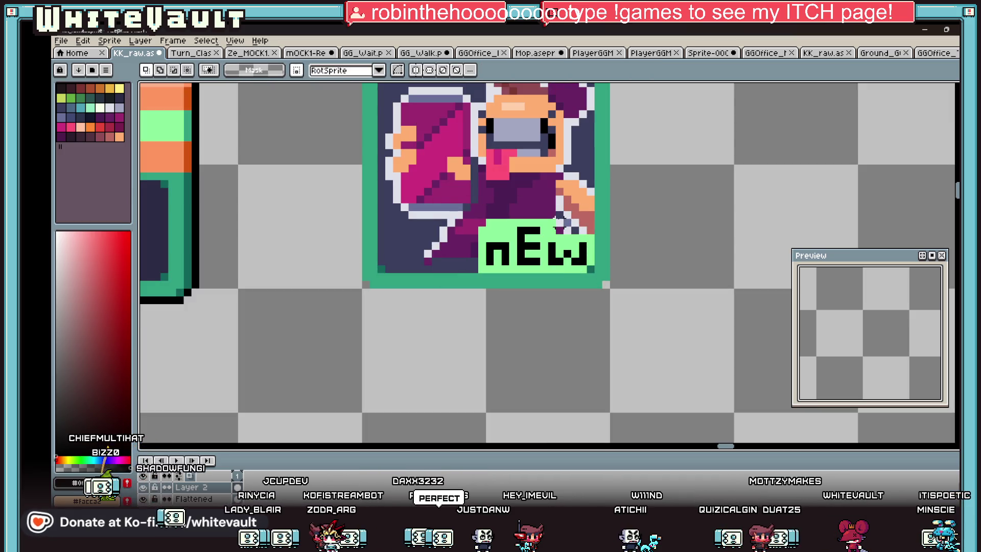
{"action": "key", "text": "i"}
{"action": "scroll", "coordinate": [533, 232], "scroll_direction": "down", "scroll_amount": 2}
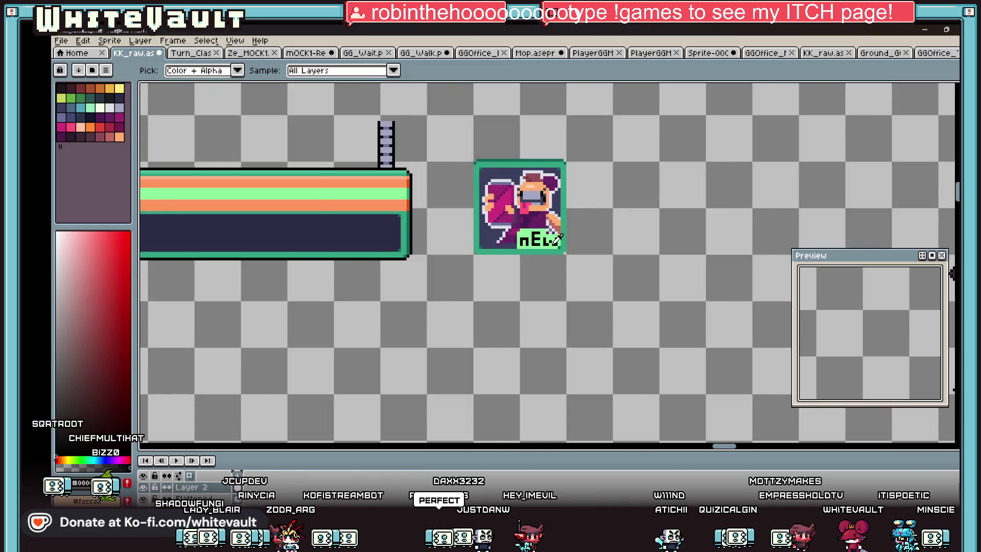
{"action": "scroll", "coordinate": [557, 239], "scroll_direction": "down", "scroll_amount": 1}
{"action": "scroll", "coordinate": [588, 278], "scroll_direction": "up", "scroll_amount": 4}
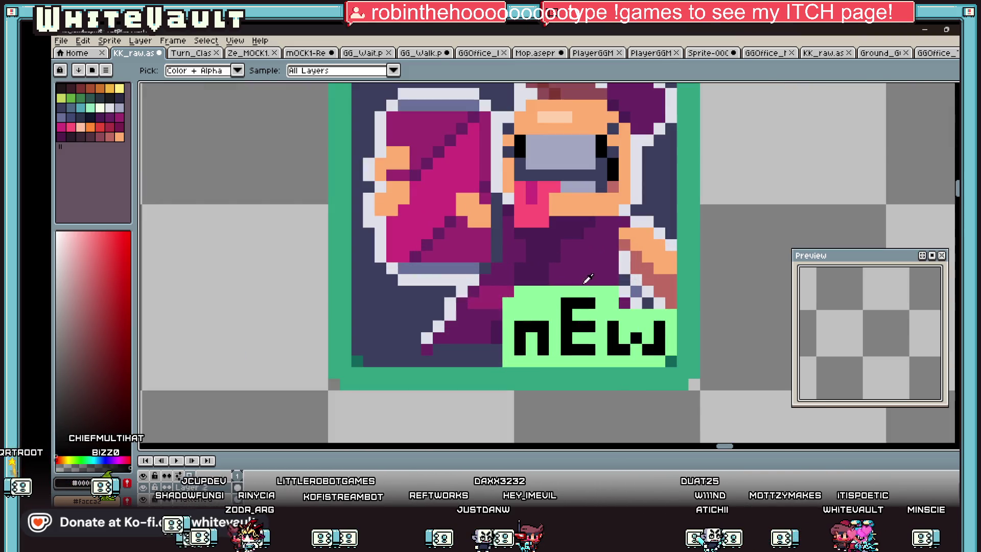
Add light green pixels above the nEw box and step the shape leftward
{"action": "left_click", "coordinate": [588, 278]}
{"action": "key", "text": "b"}
{"action": "scroll", "coordinate": [588, 278], "scroll_direction": "up", "scroll_amount": 2}
{"action": "left_click", "coordinate": [581, 259]}
{"action": "left_click", "coordinate": [558, 282]}
{"action": "left_click", "coordinate": [605, 282]}
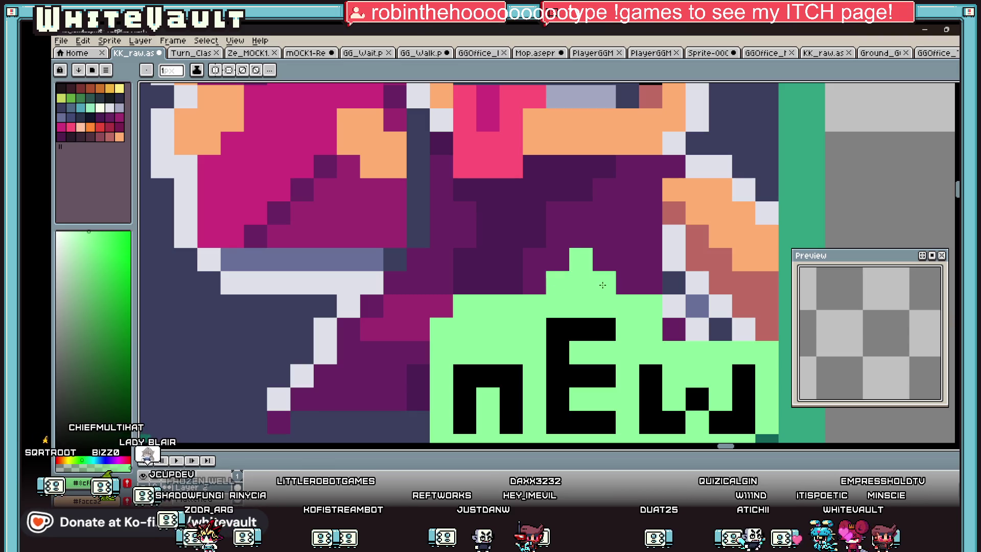
{"action": "left_click", "coordinate": [502, 273]}
{"action": "left_click", "coordinate": [512, 260]}
{"action": "left_click", "coordinate": [488, 260]}
{"action": "left_click", "coordinate": [487, 284]}
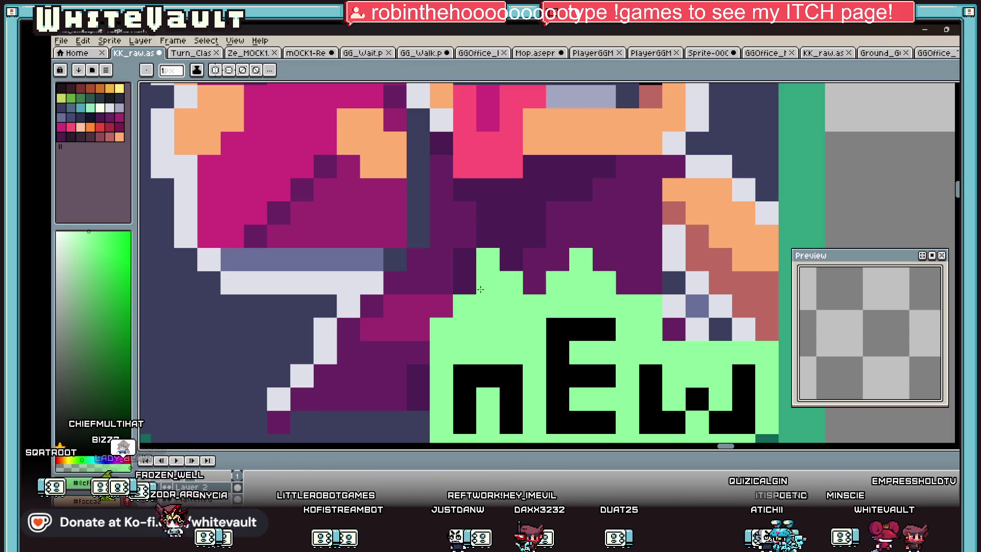
{"action": "left_click", "coordinate": [442, 307]}
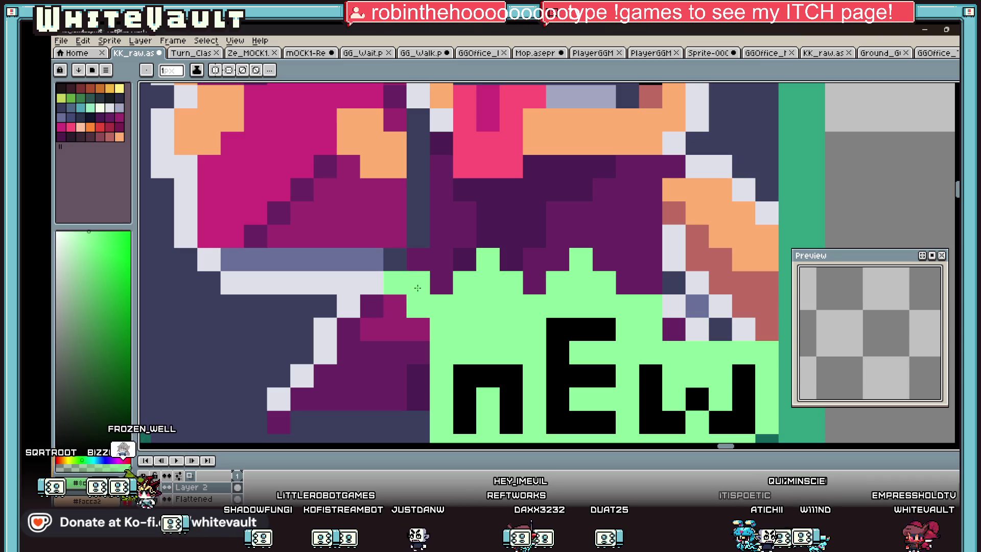
Continue the green staircase down-left, fix stray pixels, then sample the hand's red-brown
{"action": "left_click", "coordinate": [418, 353]}
{"action": "left_click", "coordinate": [371, 377]}
{"action": "left_click", "coordinate": [395, 399]}
{"action": "left_click", "coordinate": [419, 399]}
{"action": "left_click", "coordinate": [395, 376]}
{"action": "scroll", "coordinate": [439, 368], "scroll_direction": "down", "scroll_amount": 3}
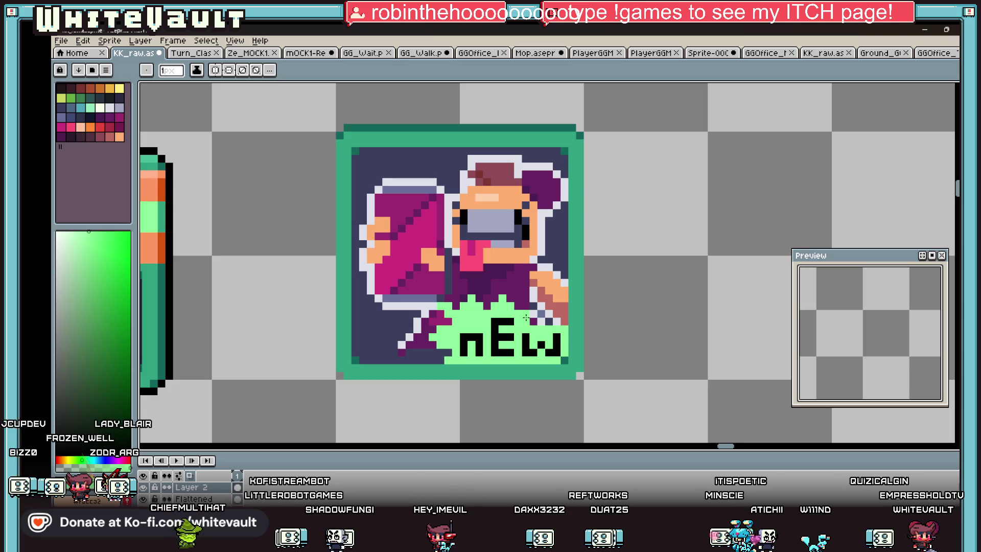
{"action": "scroll", "coordinate": [527, 317], "scroll_direction": "up", "scroll_amount": 2}
{"action": "left_click_drag", "start_coordinate": [573, 312], "coordinate": [567, 321]}
{"action": "scroll", "coordinate": [554, 320], "scroll_direction": "down", "scroll_amount": 2}
{"action": "scroll", "coordinate": [568, 316], "scroll_direction": "down", "scroll_amount": 2}
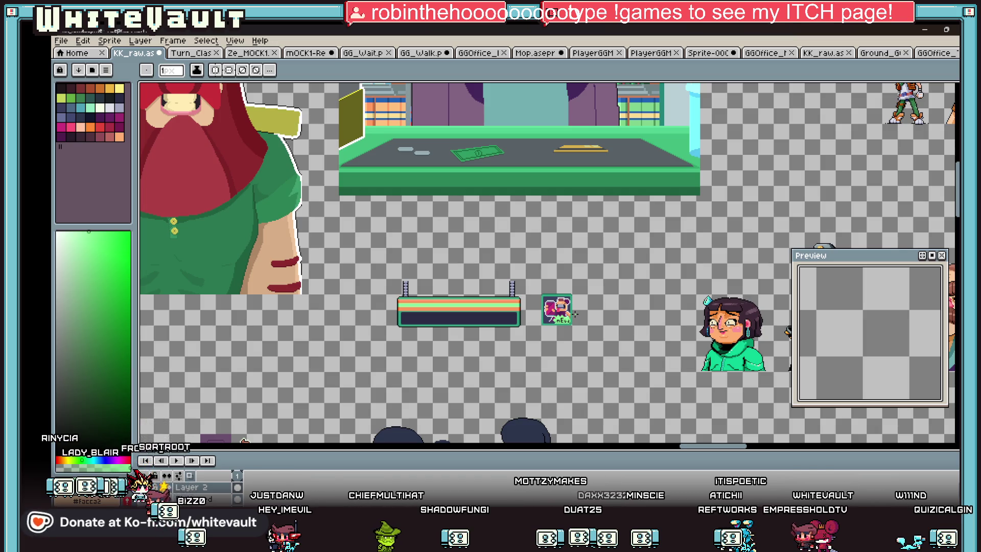
{"action": "scroll", "coordinate": [558, 313], "scroll_direction": "up", "scroll_amount": 3}
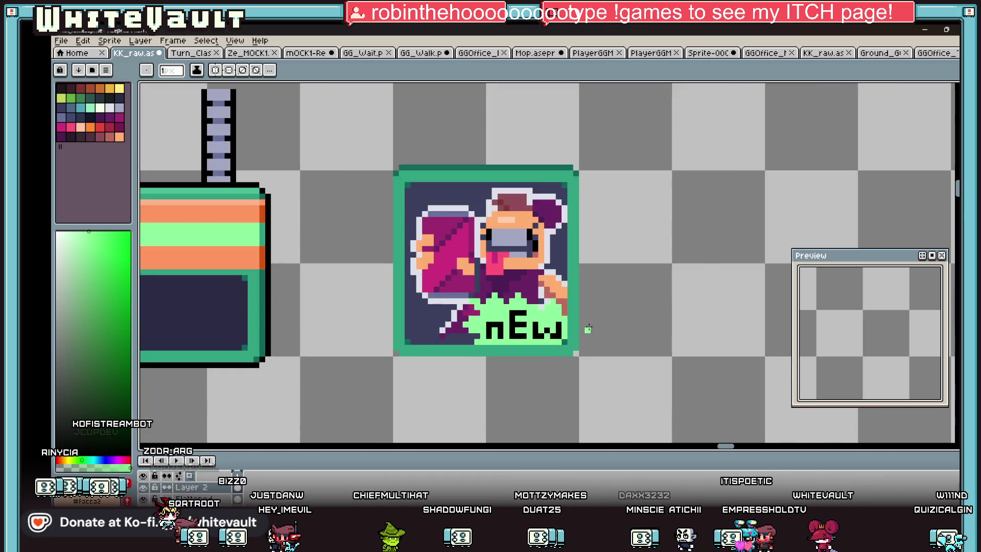
{"action": "scroll", "coordinate": [557, 314], "scroll_direction": "up", "scroll_amount": 2}
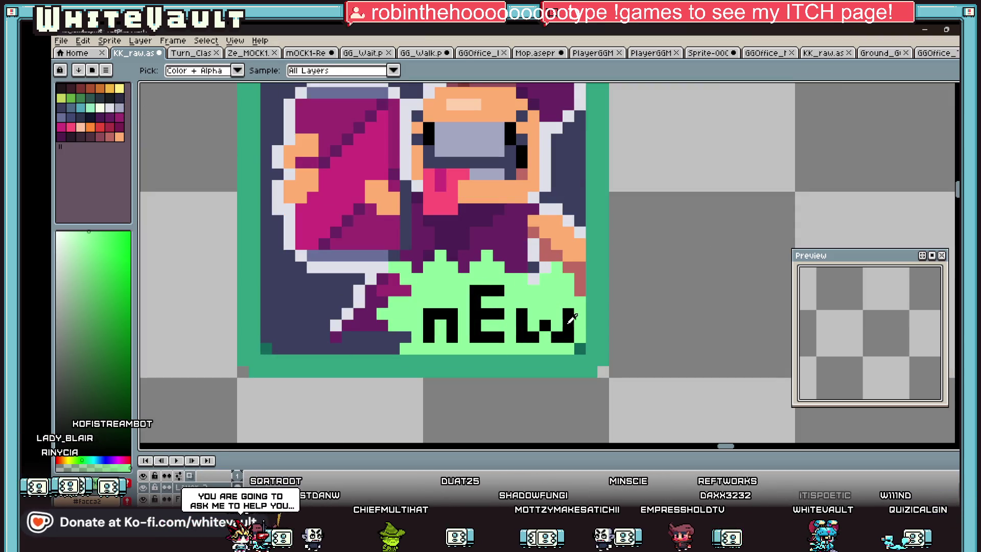
{"action": "left_click", "coordinate": [581, 288], "text": "alt"}
{"action": "scroll", "coordinate": [580, 278], "scroll_direction": "down", "scroll_amount": 3}
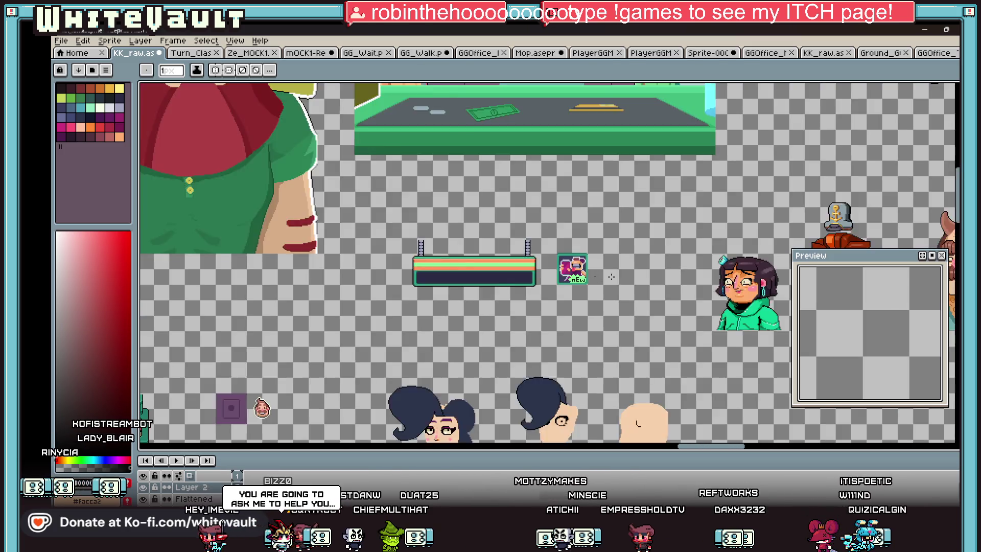
{"action": "scroll", "coordinate": [602, 280], "scroll_direction": "down", "scroll_amount": 2}
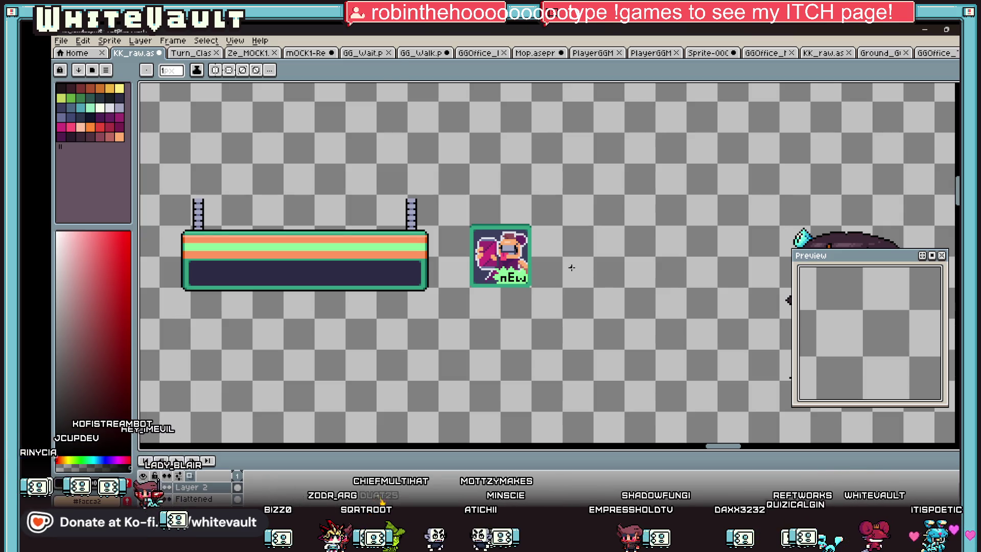
Bucket-fill the poster background orange and undo the fill that spilled over
{"action": "key", "text": "i"}
{"action": "left_click", "coordinate": [394, 243]}
{"action": "key", "text": "g"}
{"action": "left_click", "coordinate": [496, 234]}
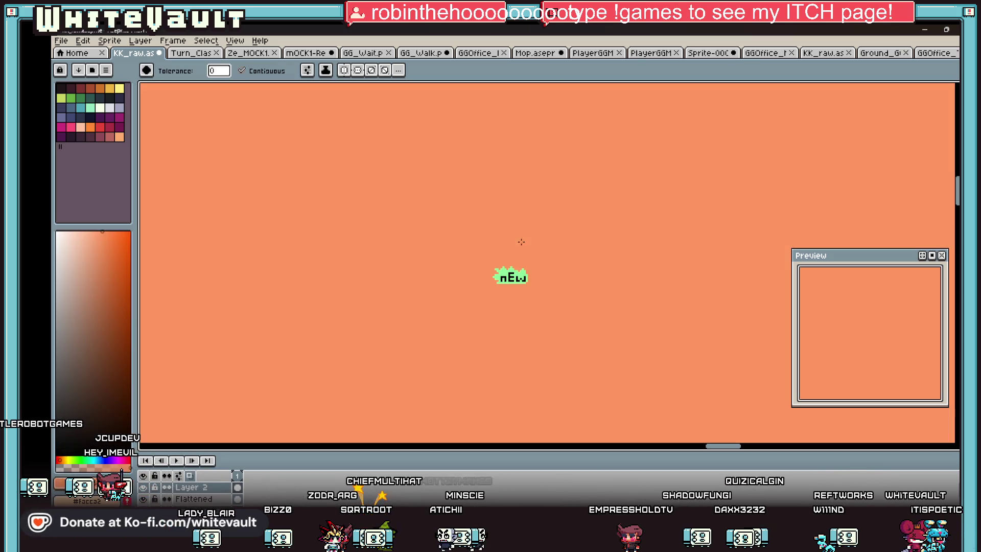
{"action": "key", "text": "ctrl+z"}
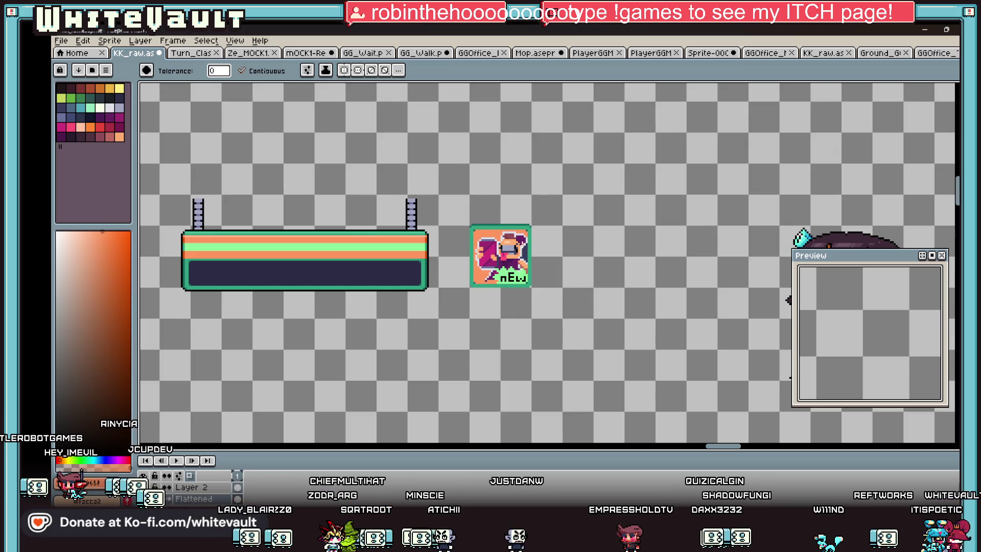
{"action": "scroll", "coordinate": [519, 253], "scroll_direction": "up", "scroll_amount": 2}
{"action": "scroll", "coordinate": [535, 247], "scroll_direction": "down", "scroll_amount": 2}
{"action": "scroll", "coordinate": [540, 247], "scroll_direction": "down", "scroll_amount": 2}
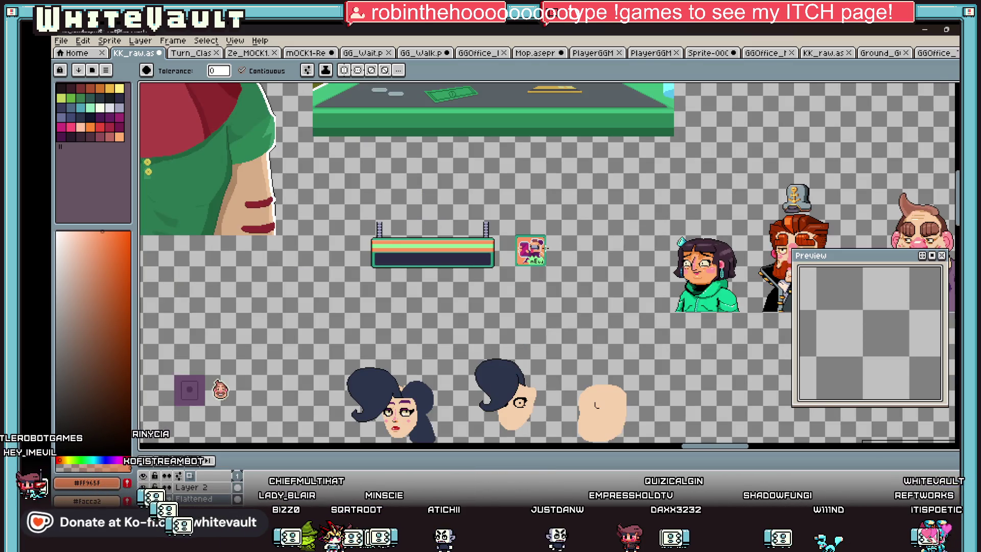
{"action": "scroll", "coordinate": [548, 248], "scroll_direction": "up", "scroll_amount": 2}
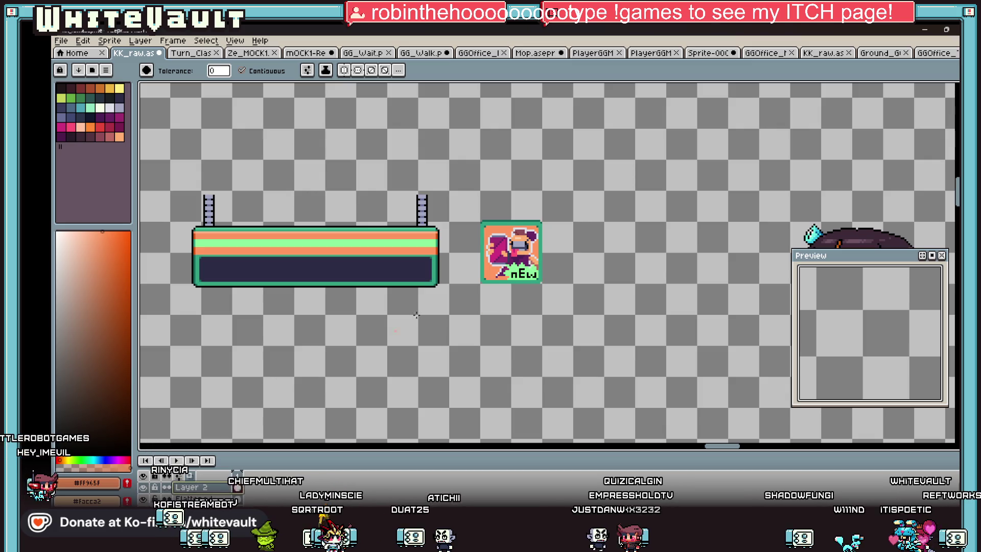
{"action": "scroll", "coordinate": [437, 234], "scroll_direction": "up", "scroll_amount": 2}
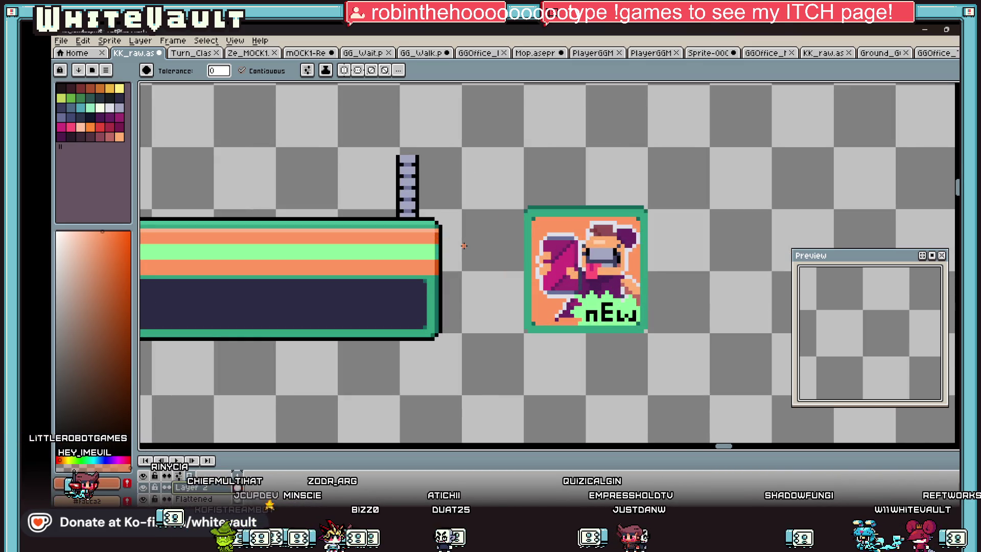
Turn the black nEw letters white
{"action": "key", "text": "i"}
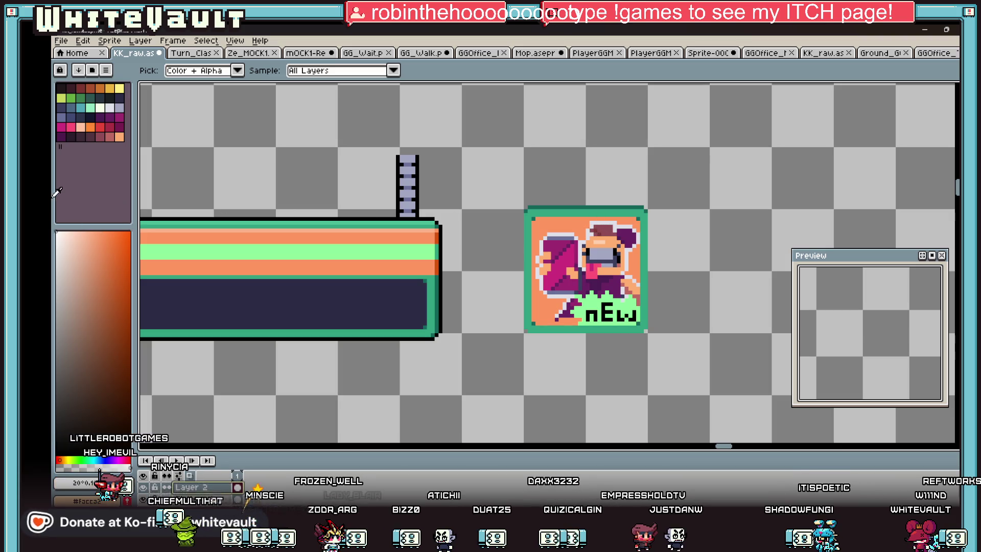
{"action": "key", "text": "w"}
{"action": "scroll", "coordinate": [596, 310], "scroll_direction": "up", "scroll_amount": 2}
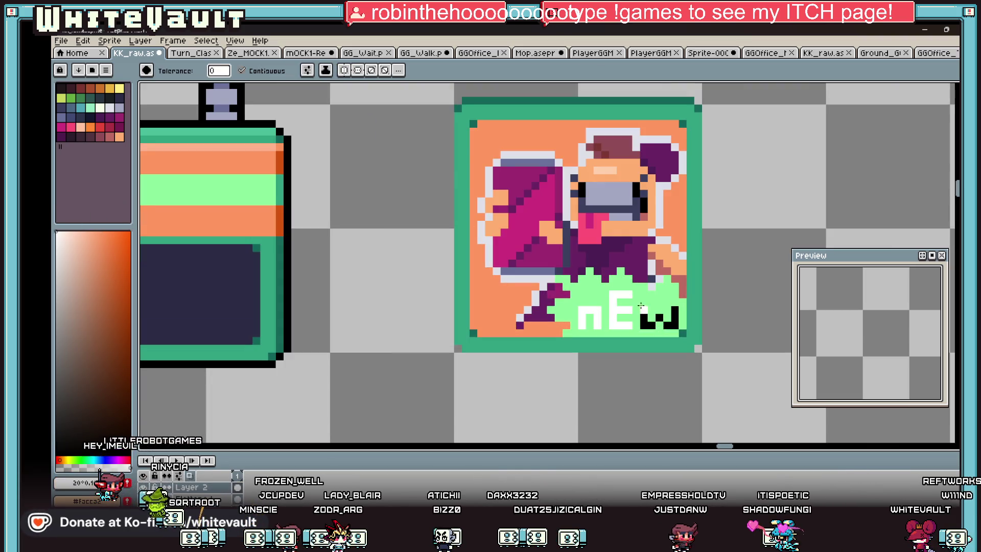
{"action": "key", "text": "b"}
{"action": "left_click_drag", "start_coordinate": [659, 314], "coordinate": [679, 326]}
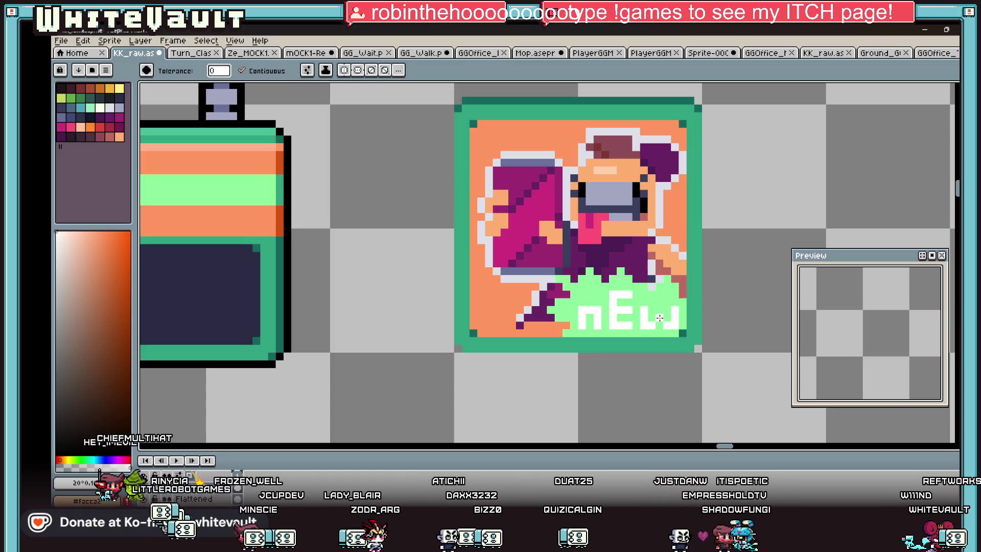
{"action": "left_click", "coordinate": [683, 298], "text": "alt"}
Fill the green shape behind nEw with dark purple, then pick light green
{"action": "left_click", "coordinate": [681, 291], "text": "alt"}
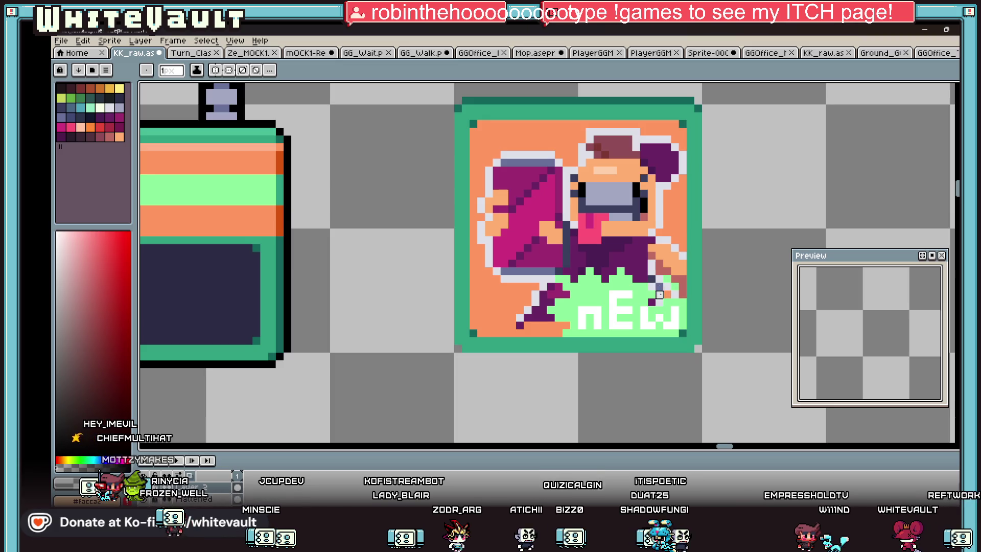
{"action": "key", "text": "g"}
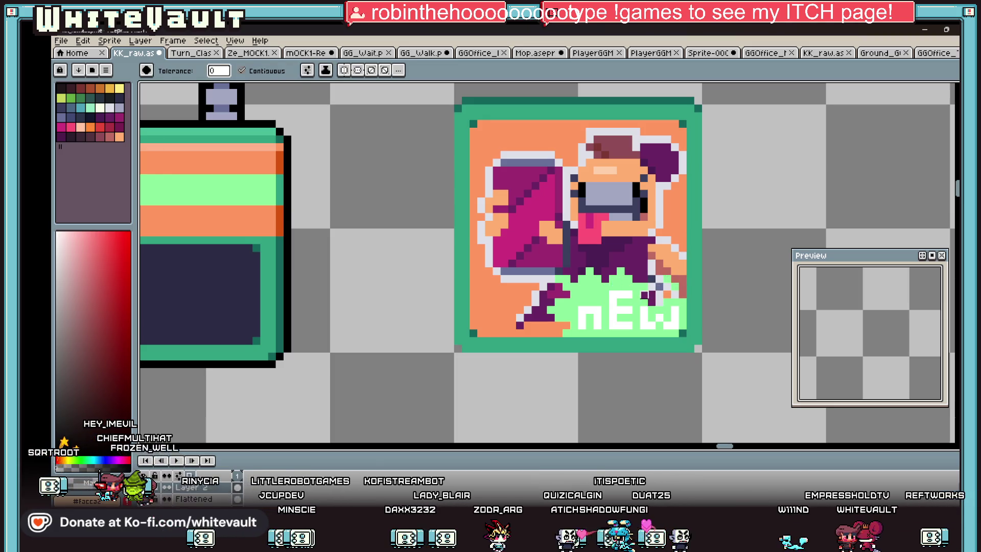
{"action": "left_click", "coordinate": [673, 295]}
{"action": "left_click", "coordinate": [674, 286], "text": "alt"}
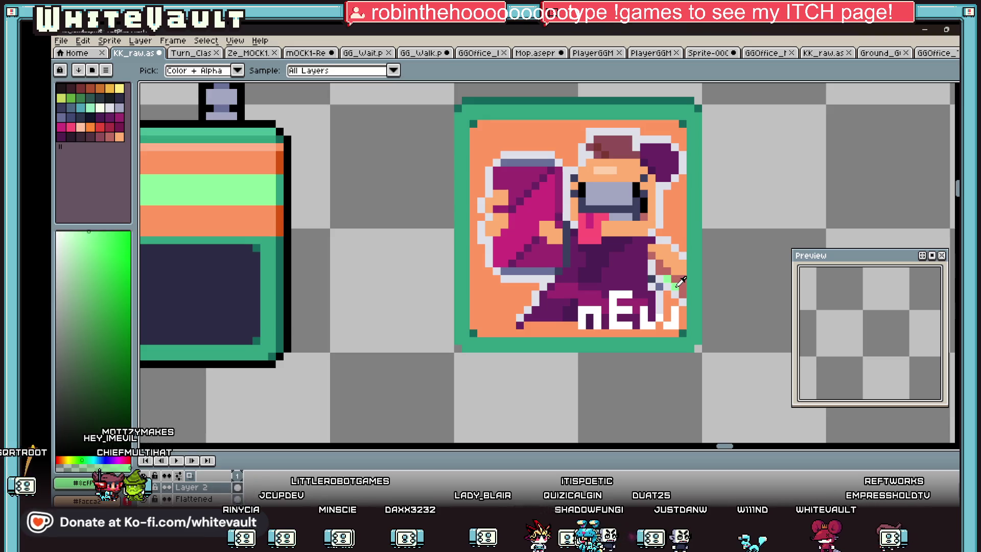
Apply the Outline effect in light green around the white nEw lettering
{"action": "key", "text": "shift+o"}
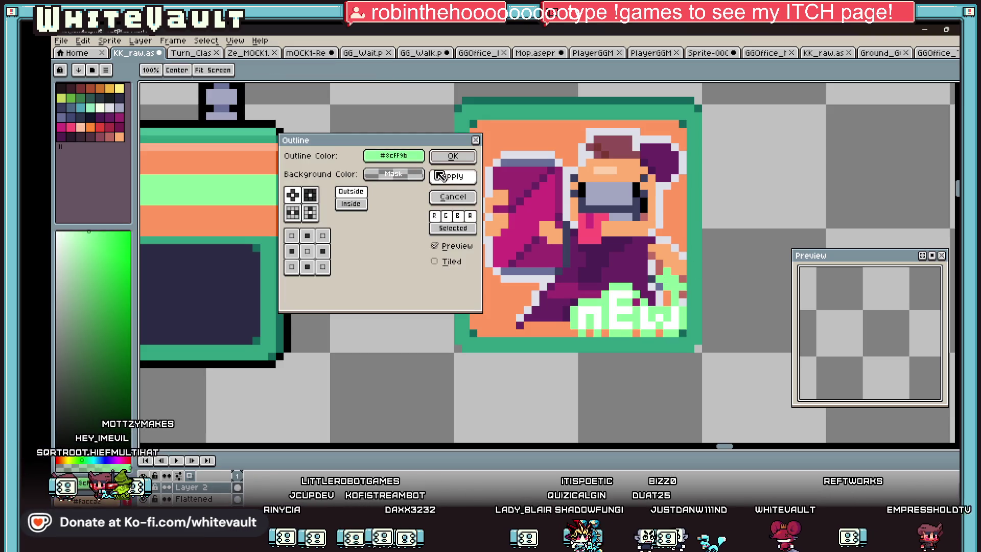
{"action": "left_click", "coordinate": [453, 159]}
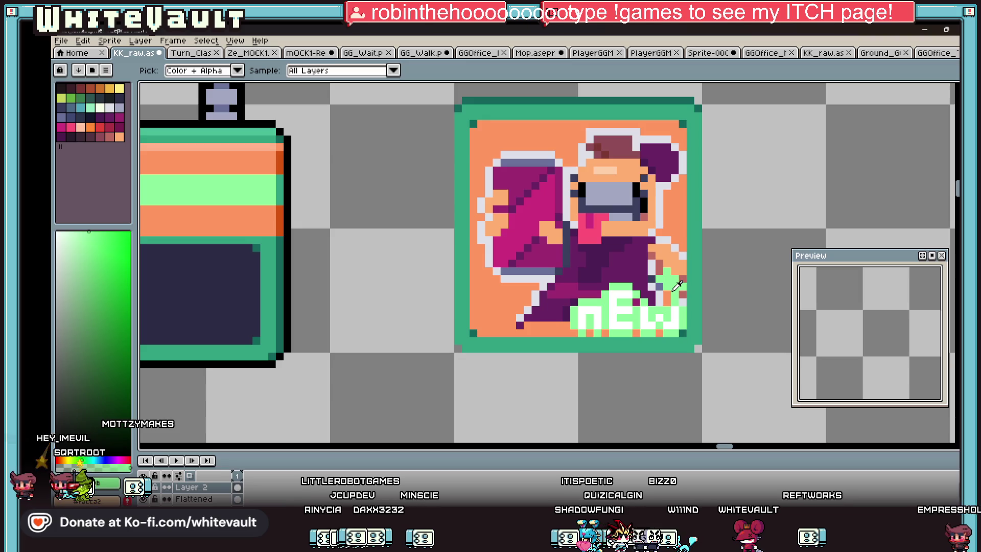
{"action": "key", "text": "b"}
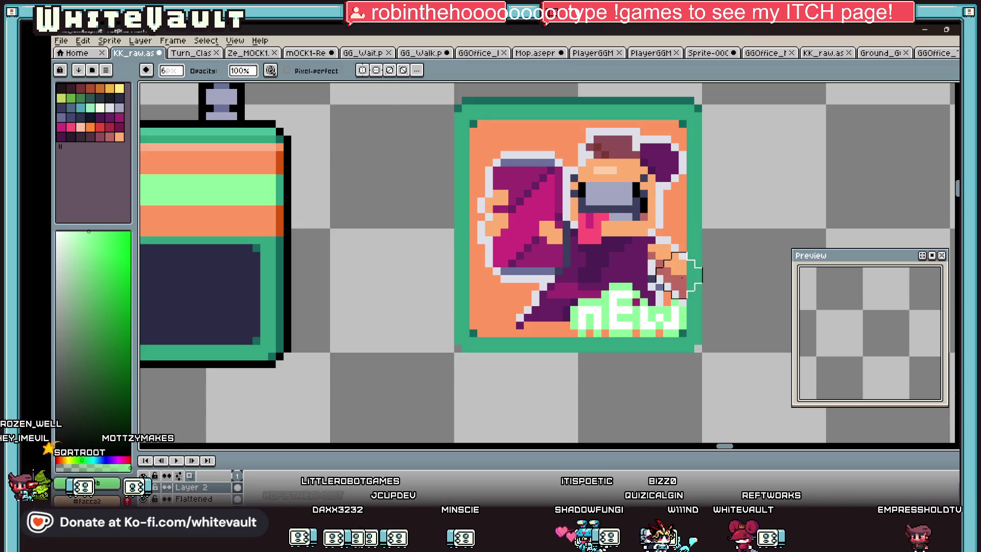
{"action": "scroll", "coordinate": [733, 270], "scroll_direction": "down", "scroll_amount": 3}
{"action": "scroll", "coordinate": [734, 270], "scroll_direction": "down", "scroll_amount": 1}
{"action": "scroll", "coordinate": [733, 270], "scroll_direction": "up", "scroll_amount": 2}
{"action": "scroll", "coordinate": [733, 270], "scroll_direction": "up", "scroll_amount": 1}
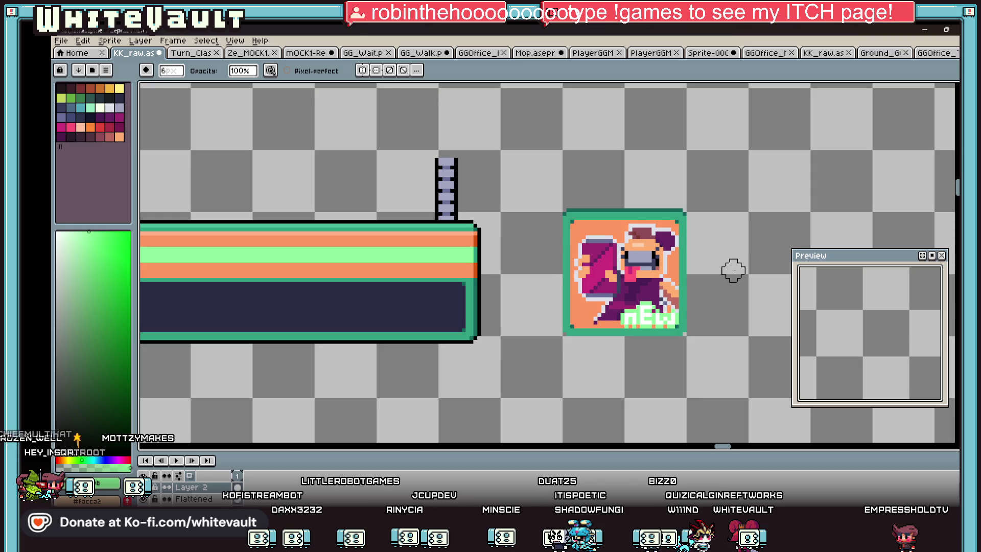
{"action": "scroll", "coordinate": [667, 311], "scroll_direction": "up", "scroll_amount": 1}
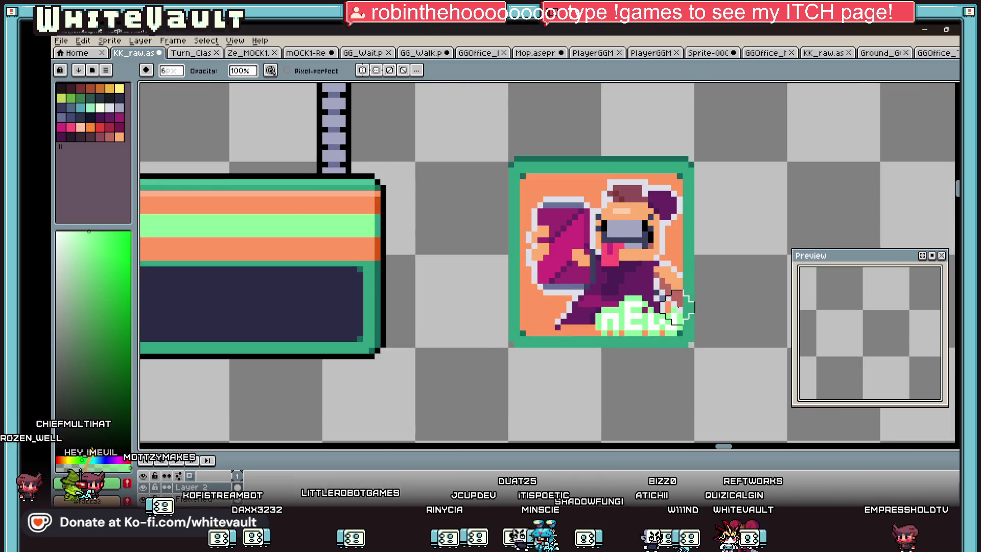
{"action": "key", "text": "m"}
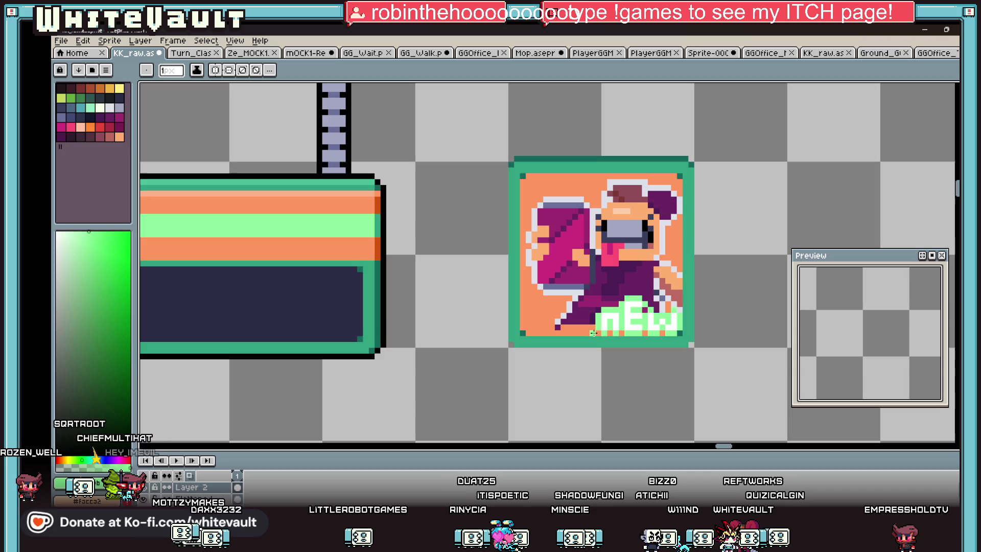
{"action": "scroll", "coordinate": [679, 336], "scroll_direction": "down", "scroll_amount": 4}
{"action": "scroll", "coordinate": [631, 318], "scroll_direction": "up", "scroll_amount": 2}
{"action": "key", "text": "w"}
{"action": "scroll", "coordinate": [563, 323], "scroll_direction": "up", "scroll_amount": 2}
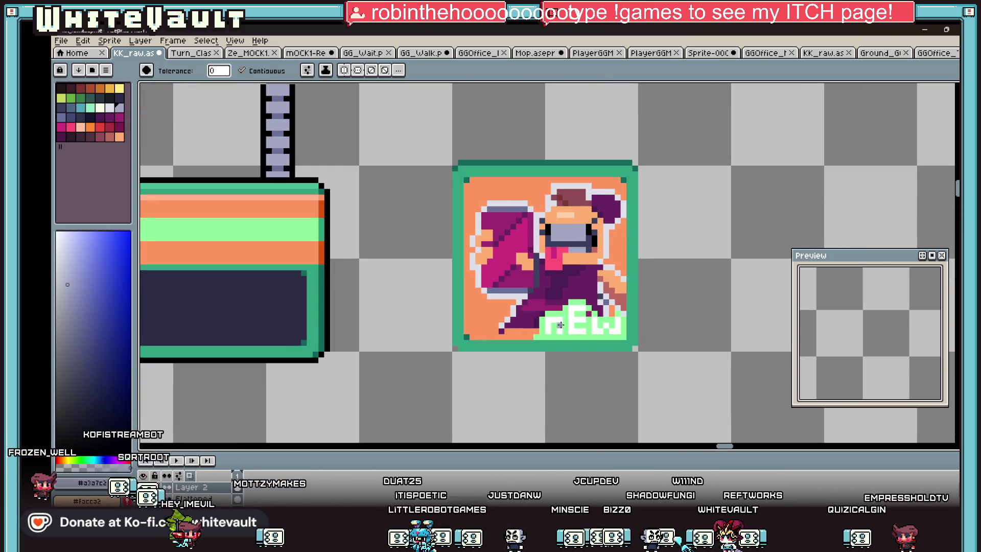
{"action": "scroll", "coordinate": [556, 324], "scroll_direction": "up", "scroll_amount": 1}
{"action": "scroll", "coordinate": [583, 322], "scroll_direction": "up", "scroll_amount": 1}
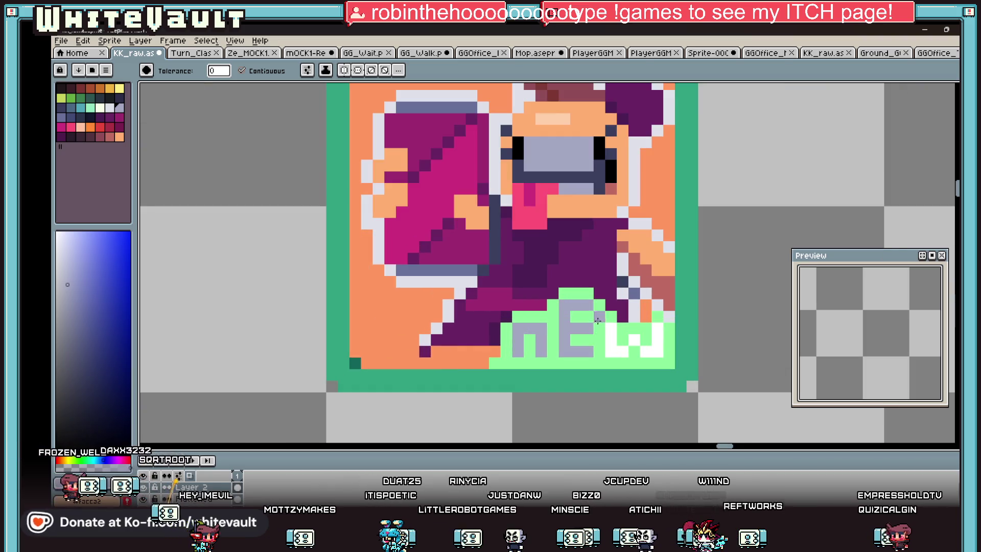
Pick bright green and bucket-fill the E and other letters of the nEw lettering green
{"action": "left_click", "coordinate": [650, 329], "text": "alt"}
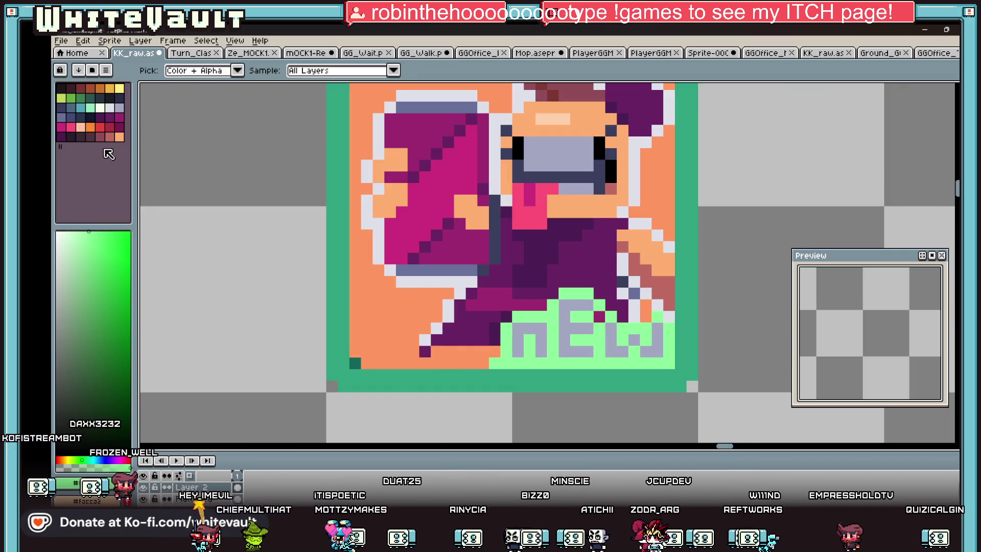
{"action": "left_click", "coordinate": [530, 340]}
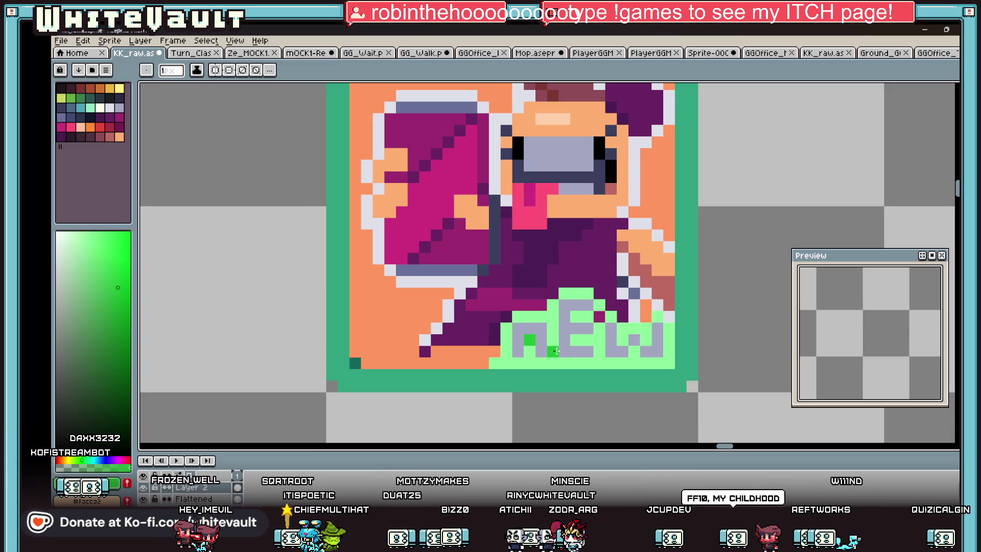
{"action": "scroll", "coordinate": [574, 339], "scroll_direction": "down", "scroll_amount": 3}
{"action": "scroll", "coordinate": [636, 335], "scroll_direction": "down", "scroll_amount": 1}
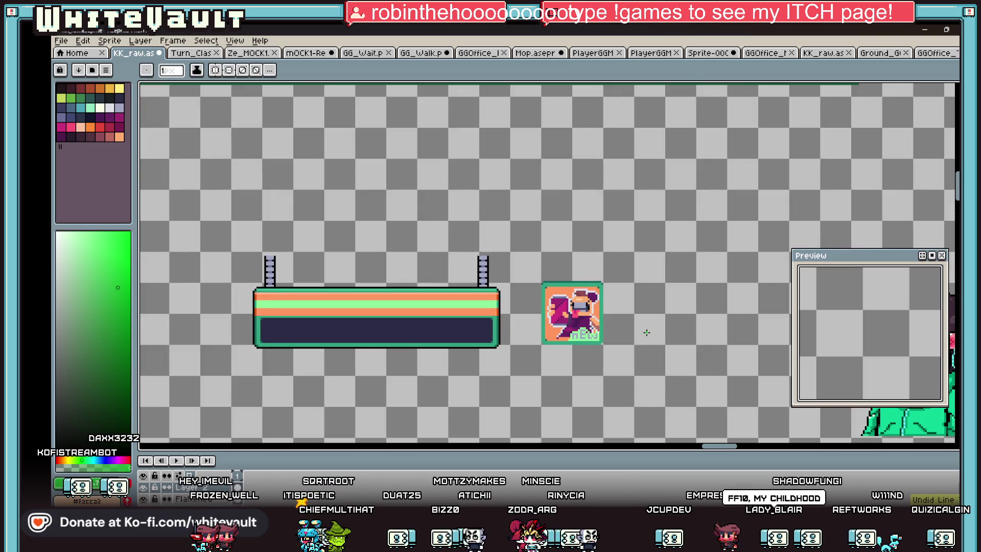
{"action": "scroll", "coordinate": [646, 333], "scroll_direction": "up", "scroll_amount": 2}
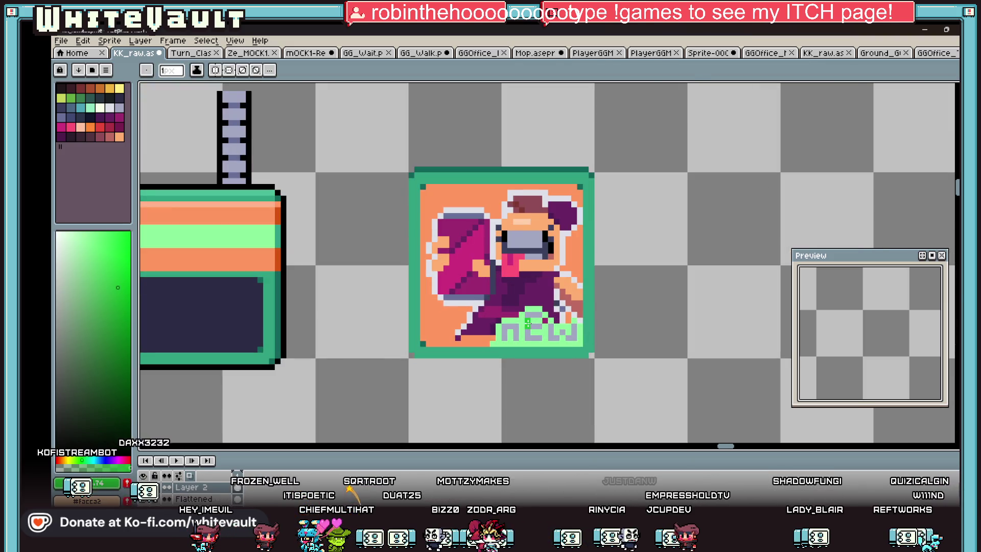
{"action": "scroll", "coordinate": [529, 324], "scroll_direction": "up", "scroll_amount": 2}
{"action": "key", "text": "g"}
{"action": "left_click", "coordinate": [532, 325]}
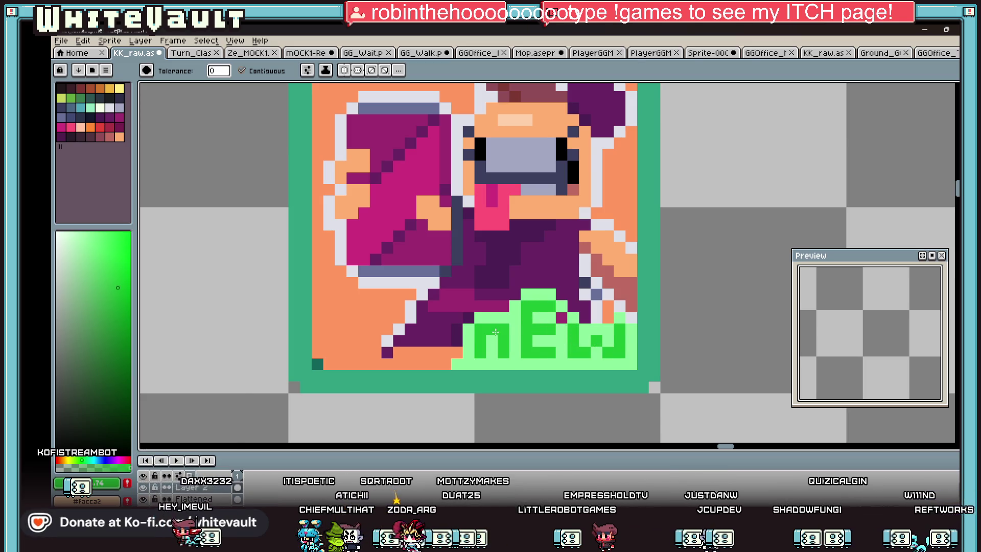
{"action": "scroll", "coordinate": [496, 332], "scroll_direction": "down", "scroll_amount": 4}
{"action": "key", "text": "b"}
{"action": "scroll", "coordinate": [525, 335], "scroll_direction": "up", "scroll_amount": 2}
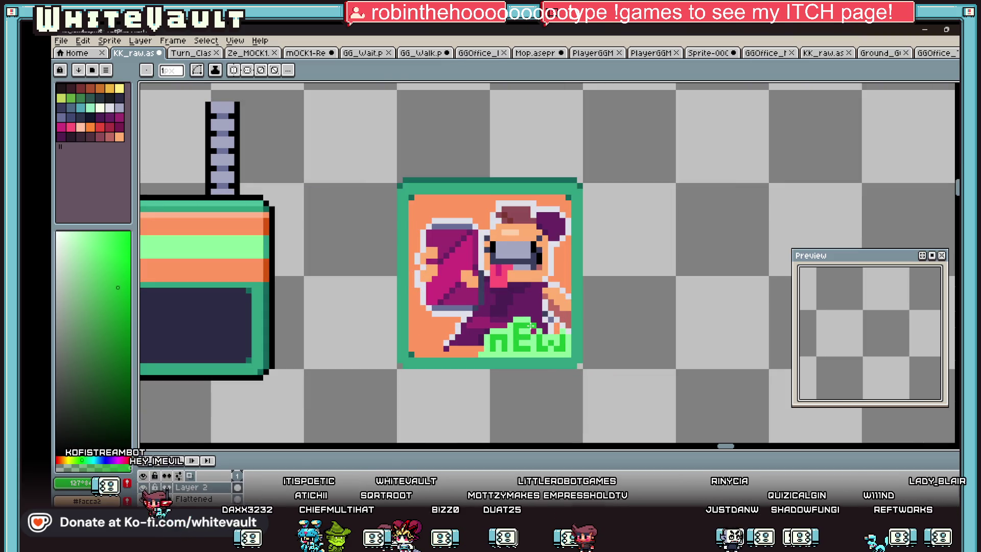
{"action": "key", "text": "g"}
{"action": "scroll", "coordinate": [531, 326], "scroll_direction": "up", "scroll_amount": 2}
{"action": "left_click", "coordinate": [376, 149]}
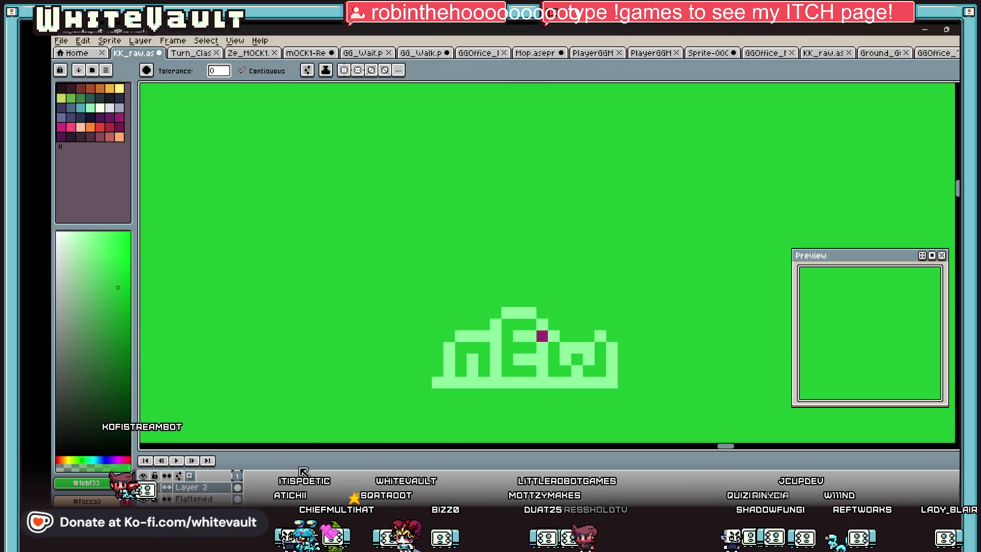
Undo the whole-canvas fill and bucket-fill the upper and lower panels green
{"action": "key", "text": "ctrl+z"}
{"action": "left_click", "coordinate": [364, 154]}
{"action": "left_click", "coordinate": [405, 267]}
{"action": "scroll", "coordinate": [406, 267], "scroll_direction": "down", "scroll_amount": 5}
{"action": "scroll", "coordinate": [408, 265], "scroll_direction": "up", "scroll_amount": 3}
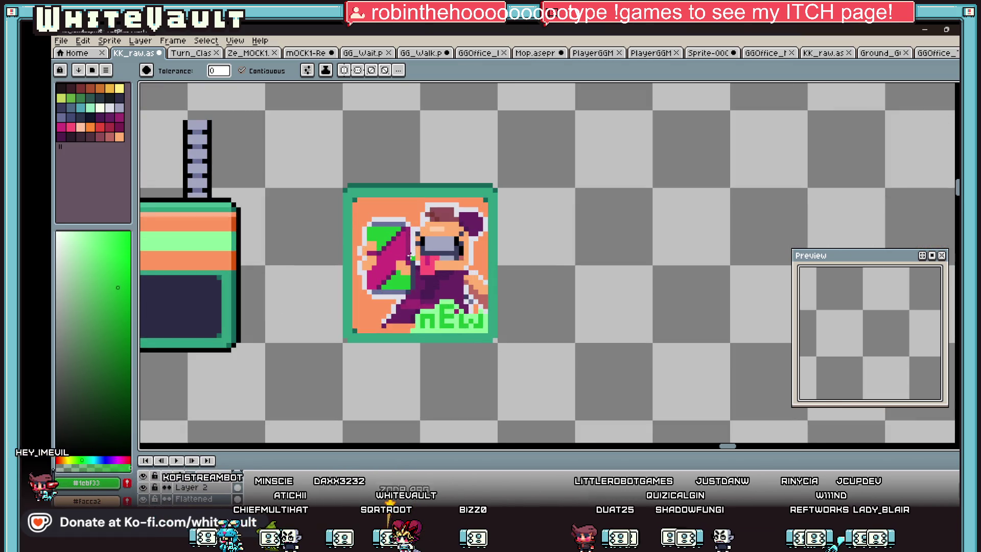
{"action": "scroll", "coordinate": [399, 230], "scroll_direction": "up", "scroll_amount": 1}
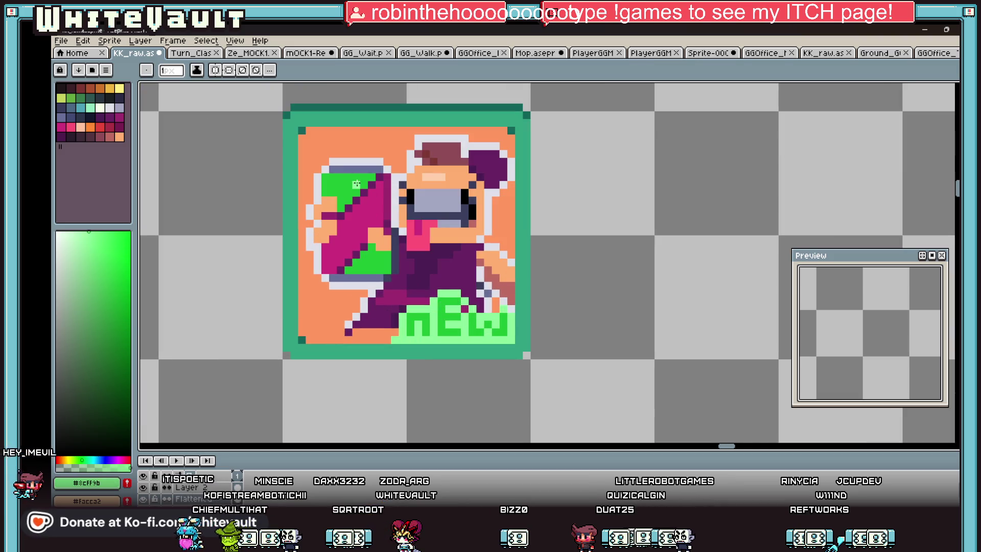
{"action": "scroll", "coordinate": [368, 177], "scroll_direction": "up", "scroll_amount": 4}
Draw light-green diagonal highlights across the upper and lower green panels
{"action": "left_click_drag", "start_coordinate": [360, 189], "coordinate": [301, 253]}
{"action": "left_click", "coordinate": [307, 207], "text": "alt"}
{"action": "left_click", "coordinate": [303, 240], "text": "alt"}
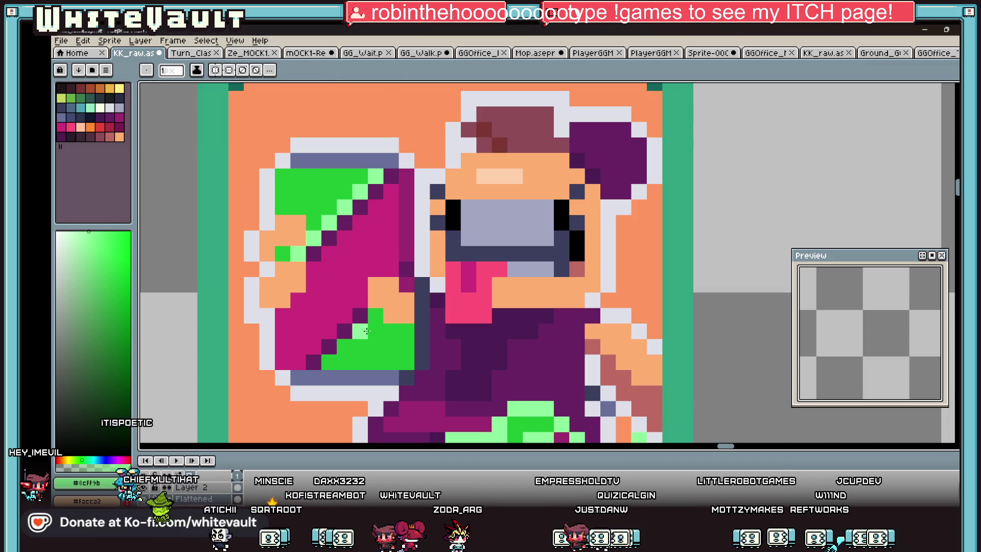
{"action": "left_click_drag", "start_coordinate": [361, 331], "coordinate": [332, 358]}
{"action": "scroll", "coordinate": [332, 358], "scroll_direction": "down", "scroll_amount": 3}
{"action": "scroll", "coordinate": [383, 329], "scroll_direction": "down", "scroll_amount": 1}
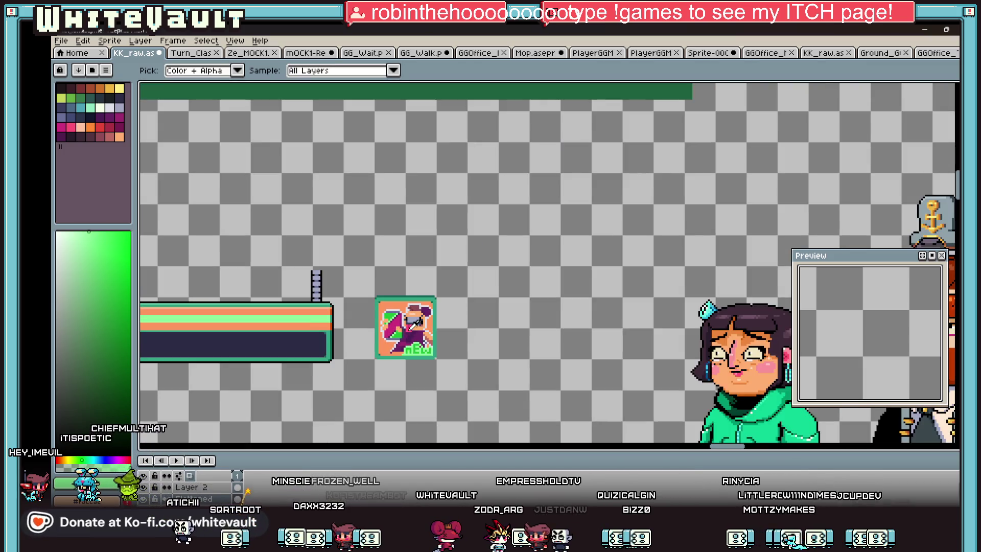
{"action": "scroll", "coordinate": [397, 325], "scroll_direction": "up", "scroll_amount": 1}
{"action": "left_click", "coordinate": [445, 296]}
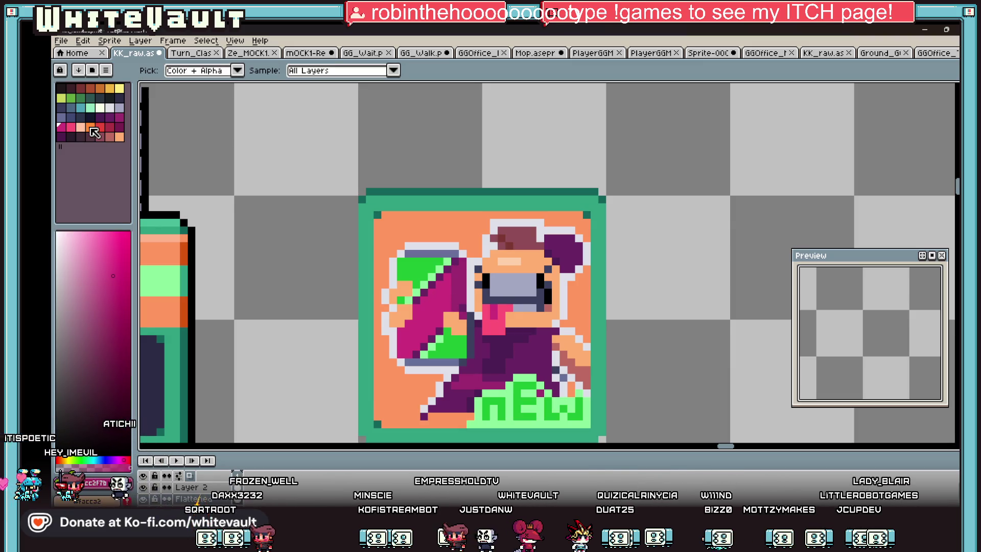
Sample the blue-grey outline colour from the shape with the eyedropper
{"action": "key", "text": "b"}
{"action": "scroll", "coordinate": [418, 261], "scroll_direction": "up", "scroll_amount": 2}
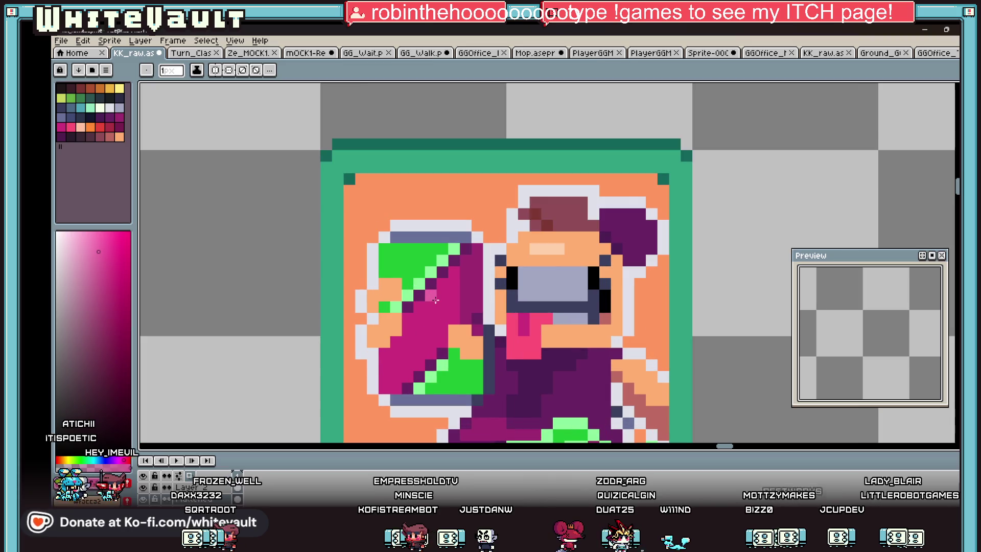
{"action": "scroll", "coordinate": [429, 261], "scroll_direction": "down", "scroll_amount": 3}
{"action": "scroll", "coordinate": [450, 259], "scroll_direction": "up", "scroll_amount": 3}
{"action": "key", "text": "i"}
{"action": "left_click", "coordinate": [451, 258]}
{"action": "key", "text": "b"}
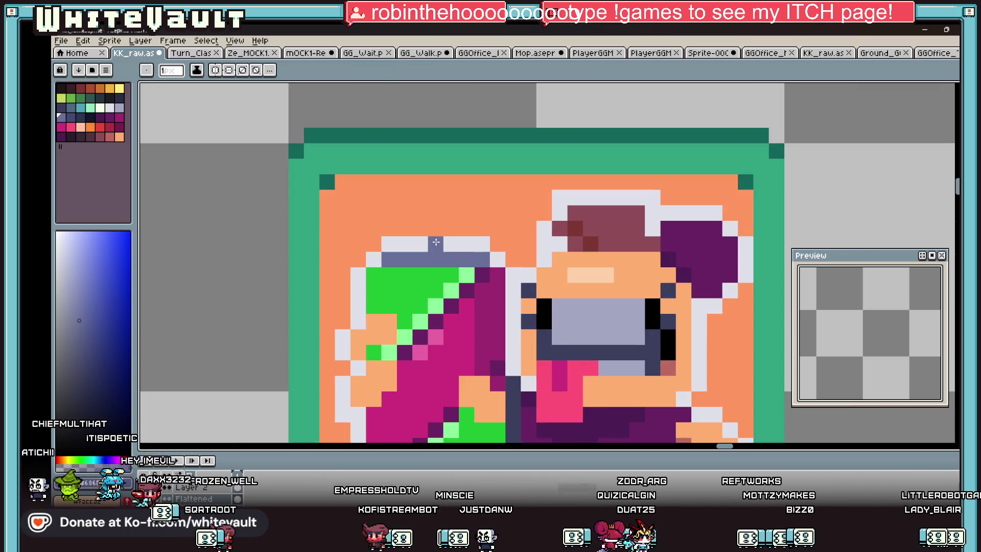
Place blue-grey pixels forming a small tip above the shape, covering a stray pixel in orange
{"action": "left_click", "coordinate": [420, 229]}
{"action": "left_click", "coordinate": [435, 229]}
{"action": "left_click", "coordinate": [420, 213]}
{"action": "right_click", "coordinate": [419, 229]}
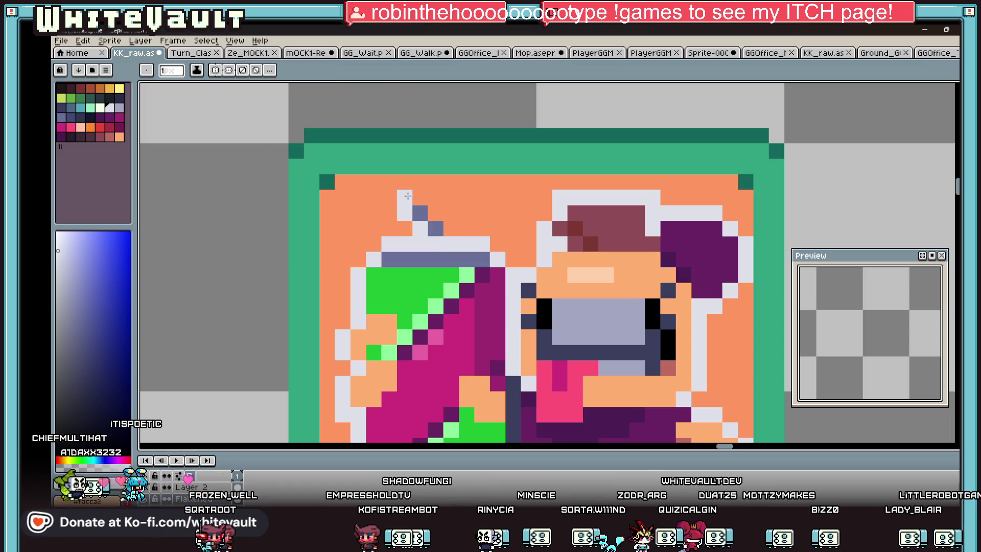
{"action": "scroll", "coordinate": [502, 247], "scroll_direction": "down", "scroll_amount": 5}
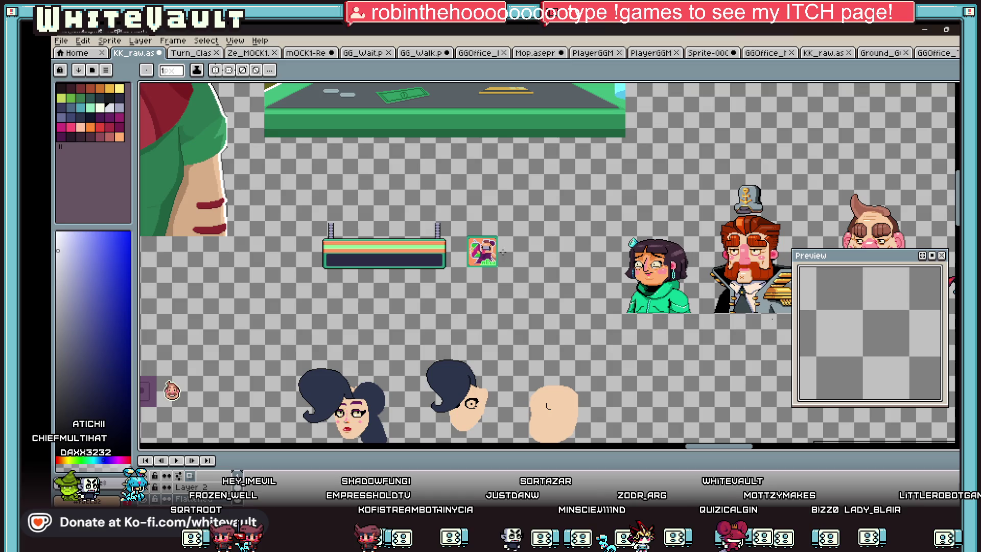
{"action": "scroll", "coordinate": [481, 258], "scroll_direction": "up", "scroll_amount": 3}
{"action": "scroll", "coordinate": [481, 277], "scroll_direction": "up", "scroll_amount": 2}
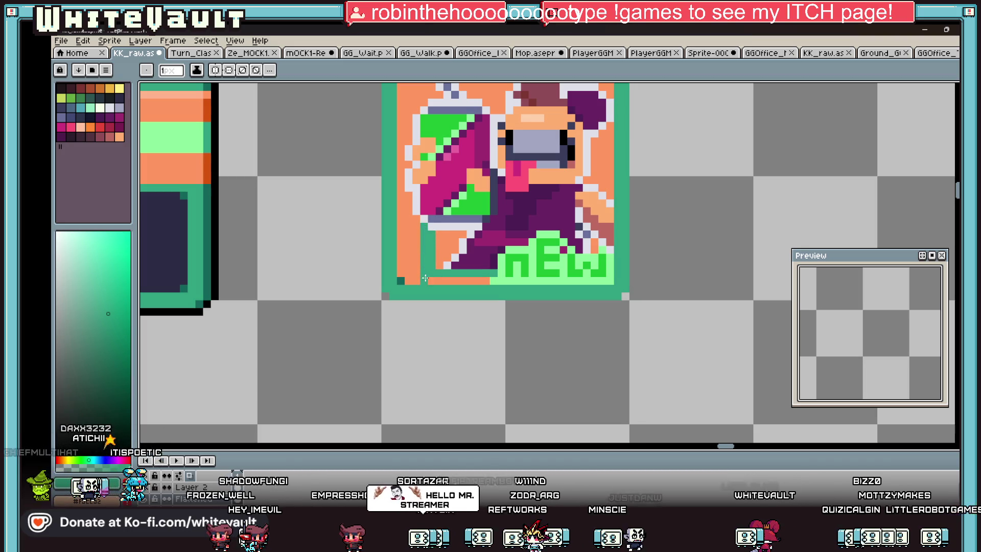
{"action": "scroll", "coordinate": [485, 281], "scroll_direction": "down", "scroll_amount": 2}
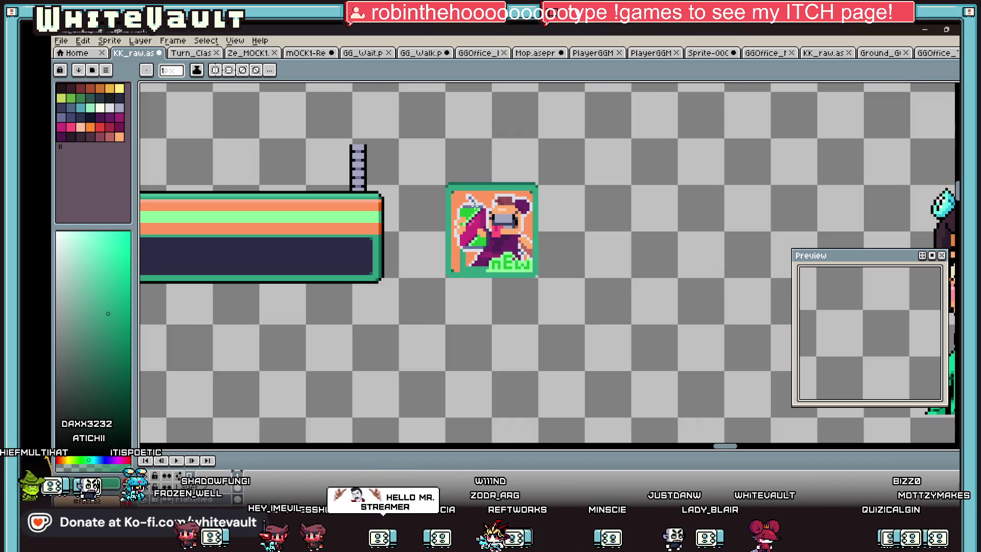
{"action": "scroll", "coordinate": [471, 204], "scroll_direction": "up", "scroll_amount": 2}
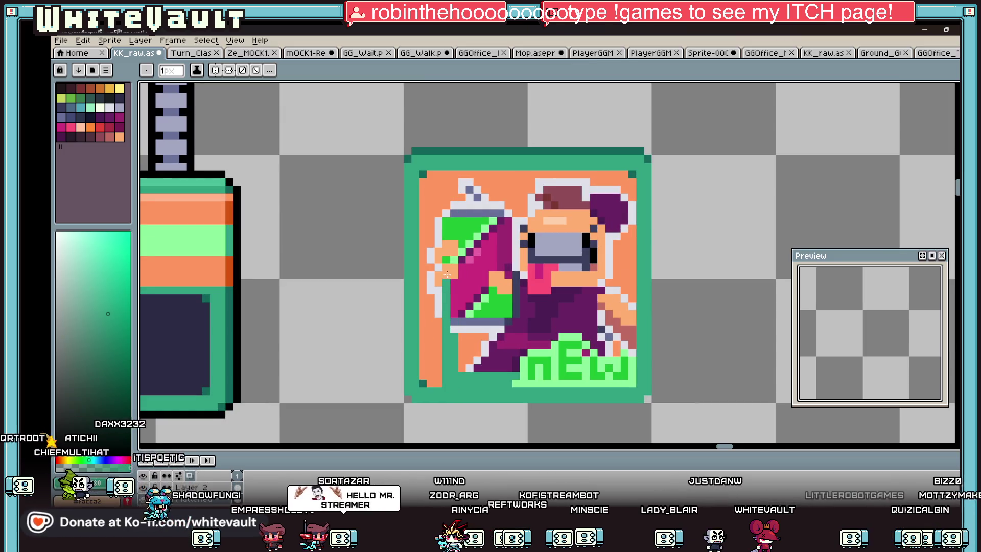
Repaint the poster's left edge column orange and bring up the Flattened layer's options
{"action": "left_click_drag", "start_coordinate": [448, 290], "coordinate": [453, 178]}
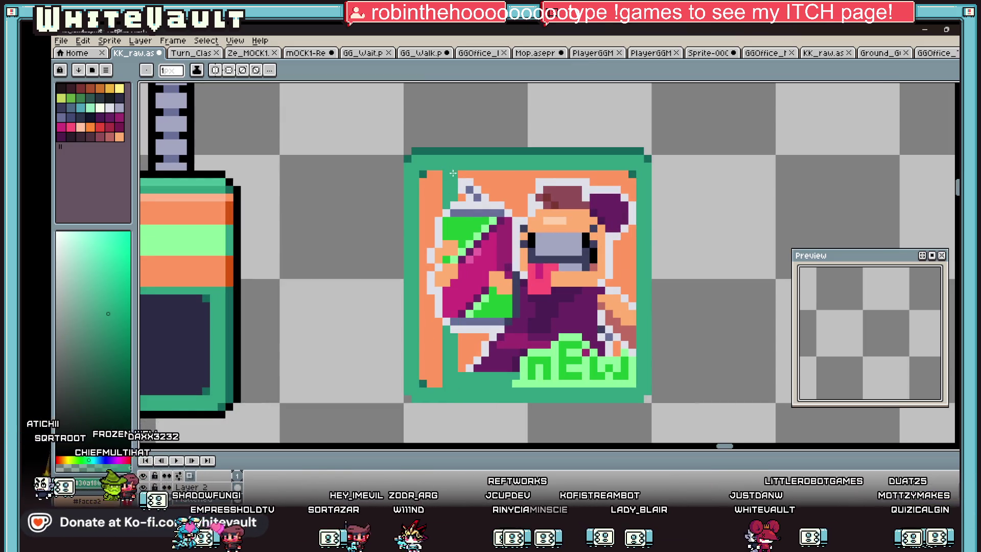
{"action": "scroll", "coordinate": [464, 171], "scroll_direction": "down", "scroll_amount": 1}
{"action": "scroll", "coordinate": [485, 201], "scroll_direction": "down", "scroll_amount": 1}
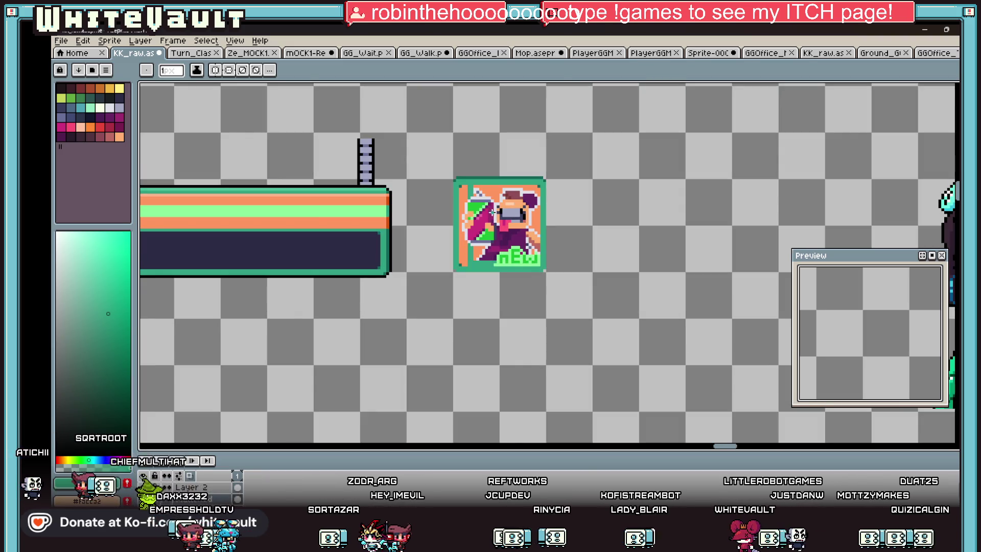
{"action": "right_click", "coordinate": [203, 479]}
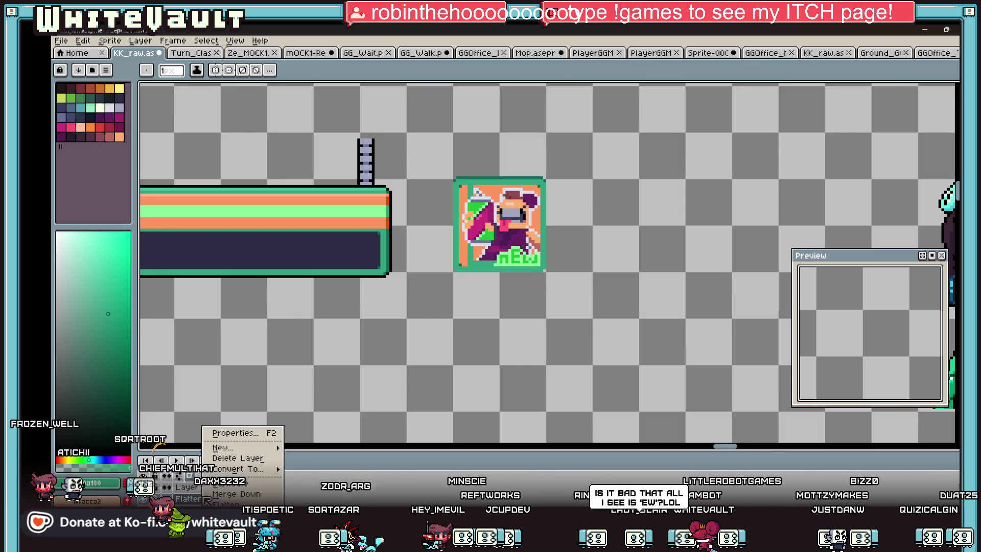
{"action": "left_click", "coordinate": [230, 432]}
{"action": "right_click", "coordinate": [200, 487]}
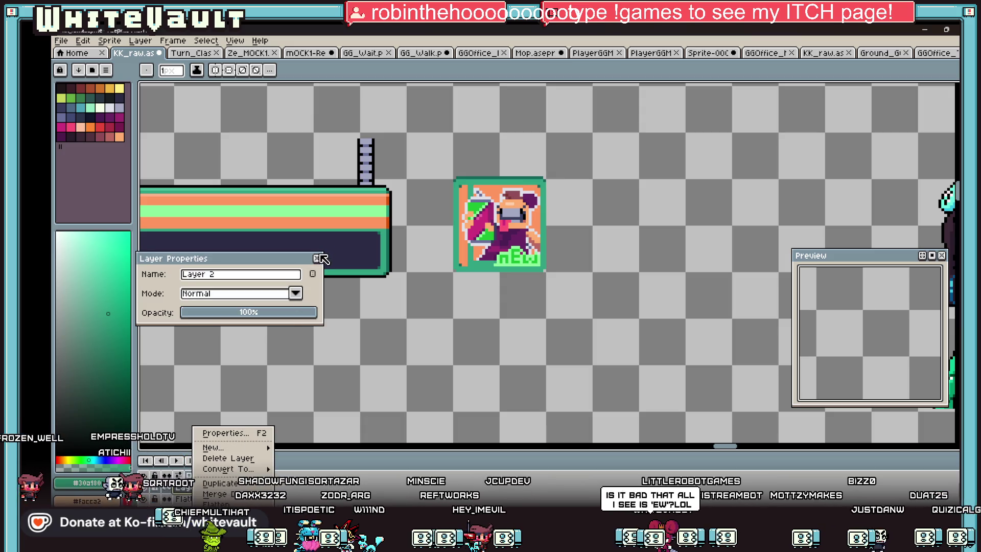
{"action": "left_click", "coordinate": [230, 430]}
{"action": "left_click", "coordinate": [317, 259]}
{"action": "right_click", "coordinate": [201, 488]}
{"action": "scroll", "coordinate": [511, 233], "scroll_direction": "down", "scroll_amount": 2}
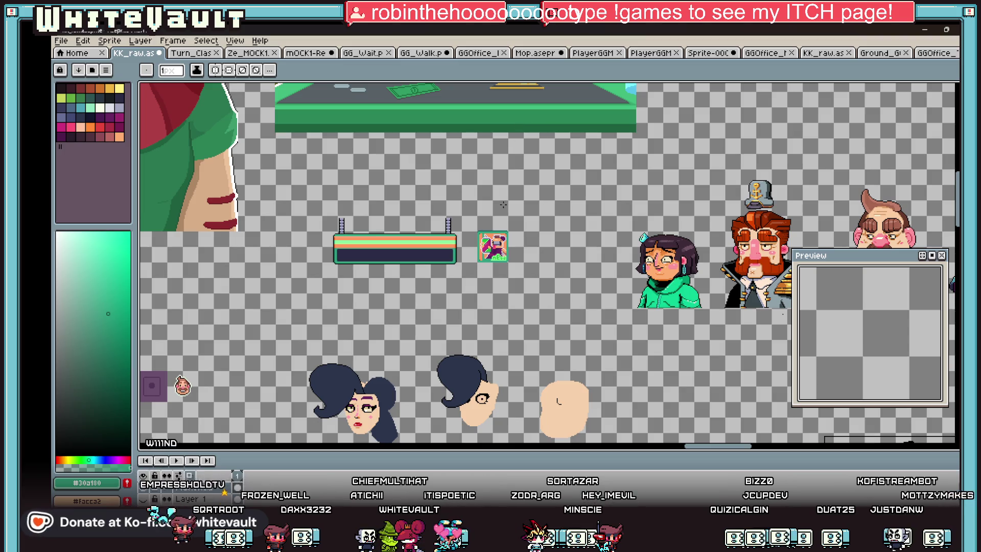
{"action": "scroll", "coordinate": [511, 234], "scroll_direction": "up", "scroll_amount": 3}
Sample frame colours and clear the teal-and-grey left strip to transparent
{"action": "key", "text": "i"}
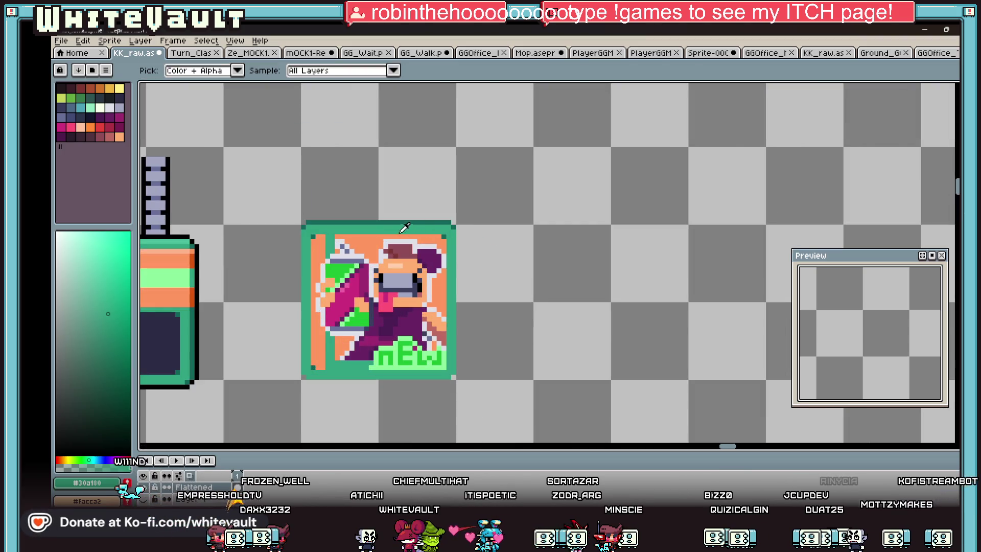
{"action": "left_click", "coordinate": [454, 236], "text": "alt"}
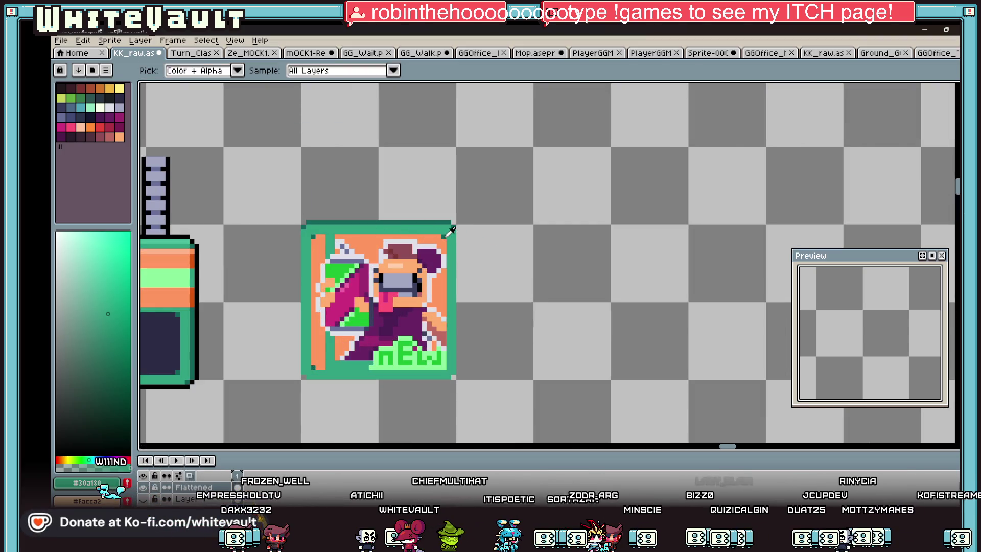
{"action": "left_click", "coordinate": [335, 238], "text": "alt"}
{"action": "scroll", "coordinate": [336, 234], "scroll_direction": "up", "scroll_amount": 1}
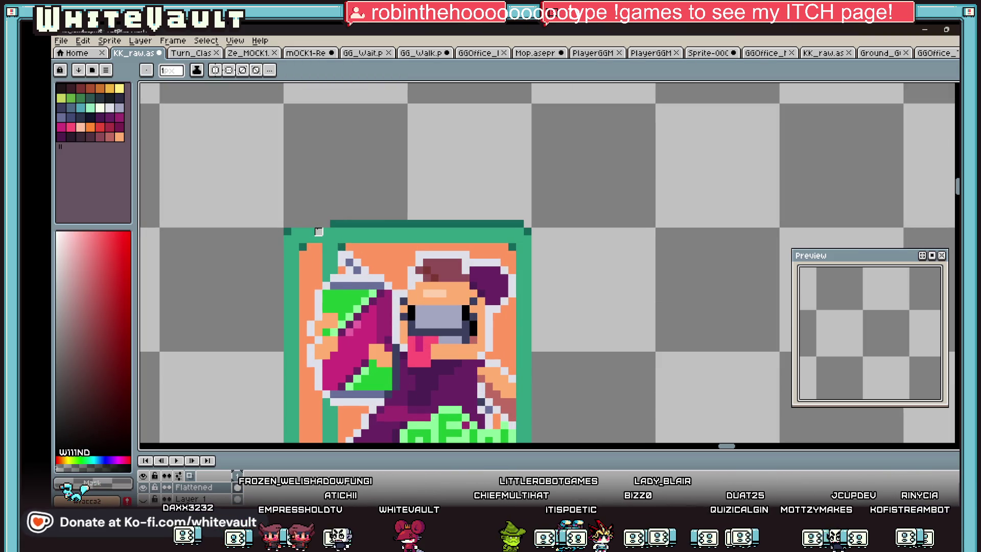
{"action": "key", "text": "alt"}
{"action": "scroll", "coordinate": [323, 322], "scroll_direction": "down", "scroll_amount": 2}
{"action": "scroll", "coordinate": [324, 328], "scroll_direction": "up", "scroll_amount": 1}
{"action": "scroll", "coordinate": [322, 326], "scroll_direction": "up", "scroll_amount": 1}
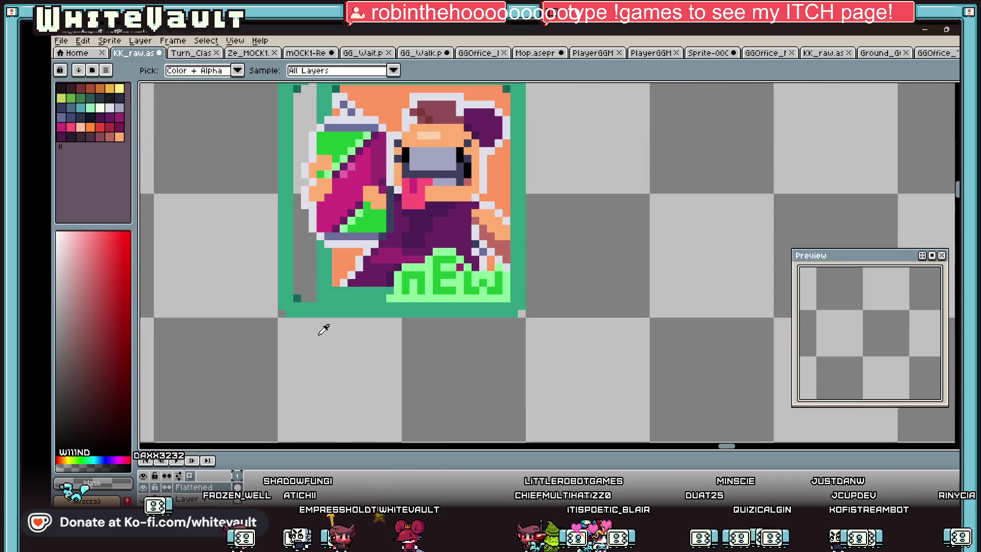
{"action": "key", "text": "g"}
{"action": "left_click", "coordinate": [297, 299]}
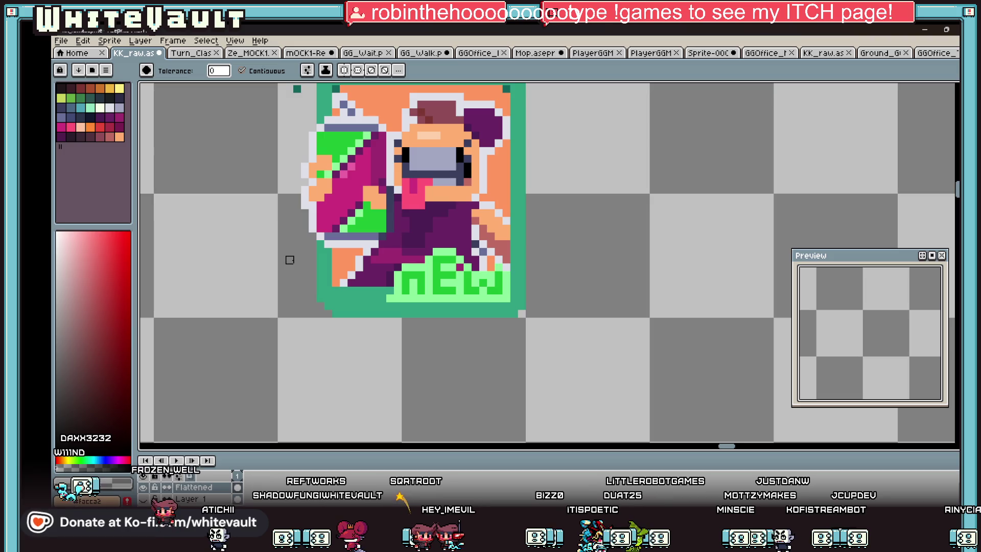
{"action": "scroll", "coordinate": [338, 268], "scroll_direction": "down", "scroll_amount": 2}
{"action": "scroll", "coordinate": [305, 168], "scroll_direction": "up", "scroll_amount": 1}
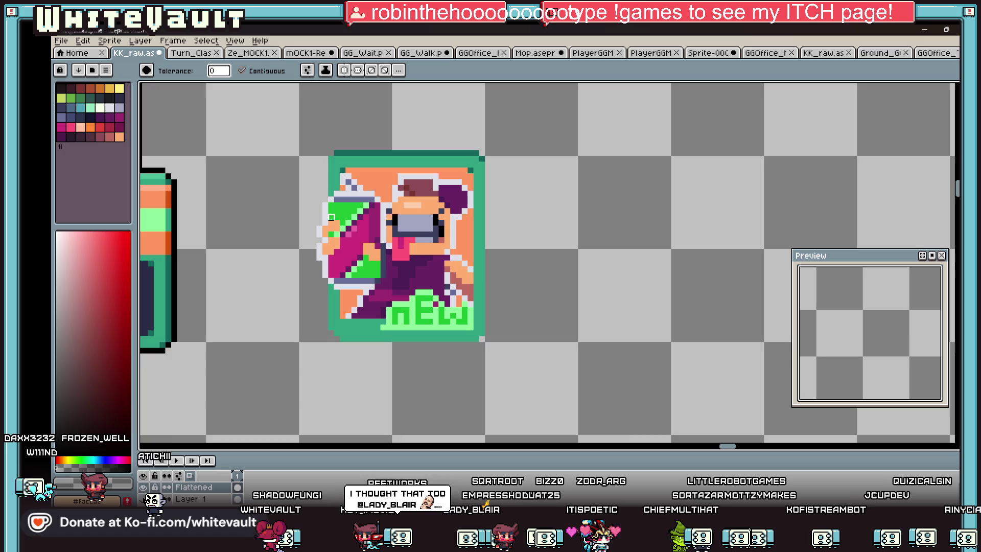
Eyedrop the poster's teal border colour as the current pencil colour
{"action": "key", "text": "i"}
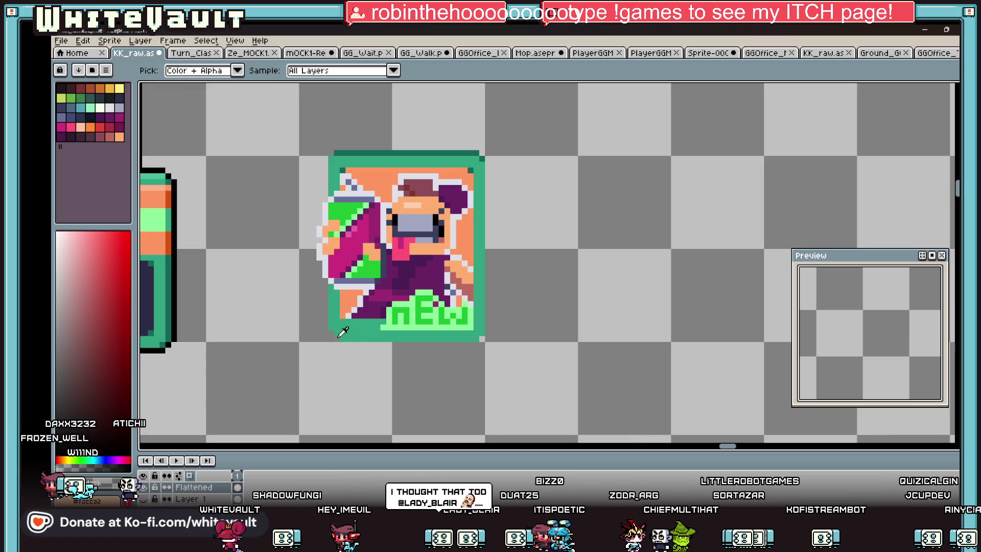
{"action": "scroll", "coordinate": [343, 332], "scroll_direction": "up", "scroll_amount": 1}
{"action": "left_click", "coordinate": [339, 335]}
{"action": "key", "text": "b"}
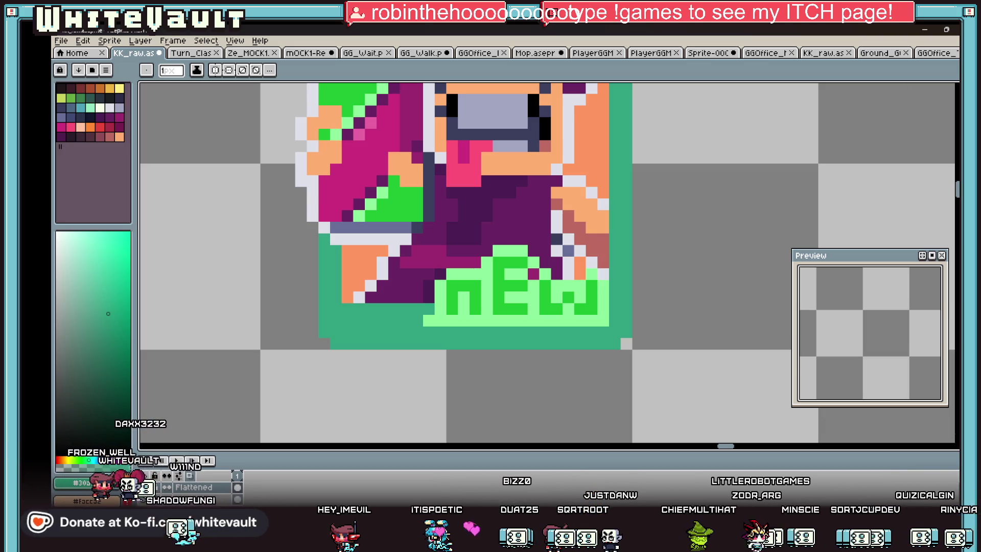
{"action": "key", "text": "m"}
Marquee-select the nEW lettering and bottom border, nudge them up, and deselect
{"action": "left_click_drag", "start_coordinate": [306, 328], "coordinate": [750, 367]}
{"action": "left_click_drag", "start_coordinate": [482, 247], "coordinate": [531, 346]}
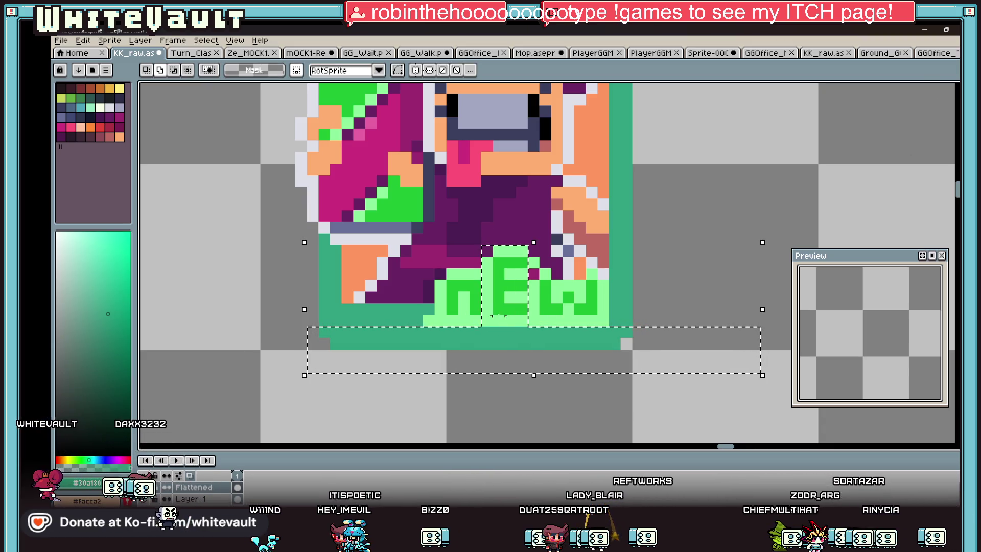
{"action": "left_click_drag", "start_coordinate": [448, 270], "coordinate": [544, 343]}
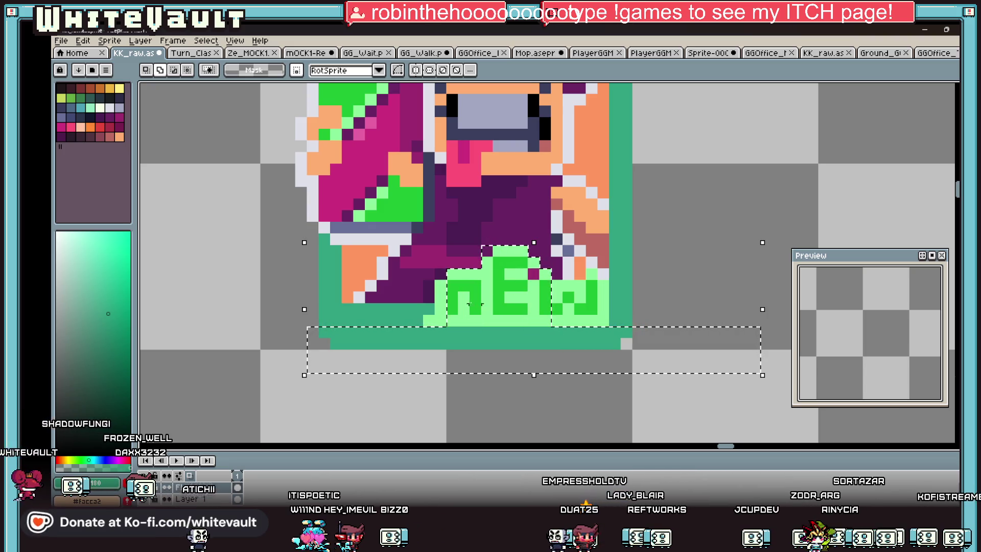
{"action": "left_click_drag", "start_coordinate": [435, 280], "coordinate": [591, 347]}
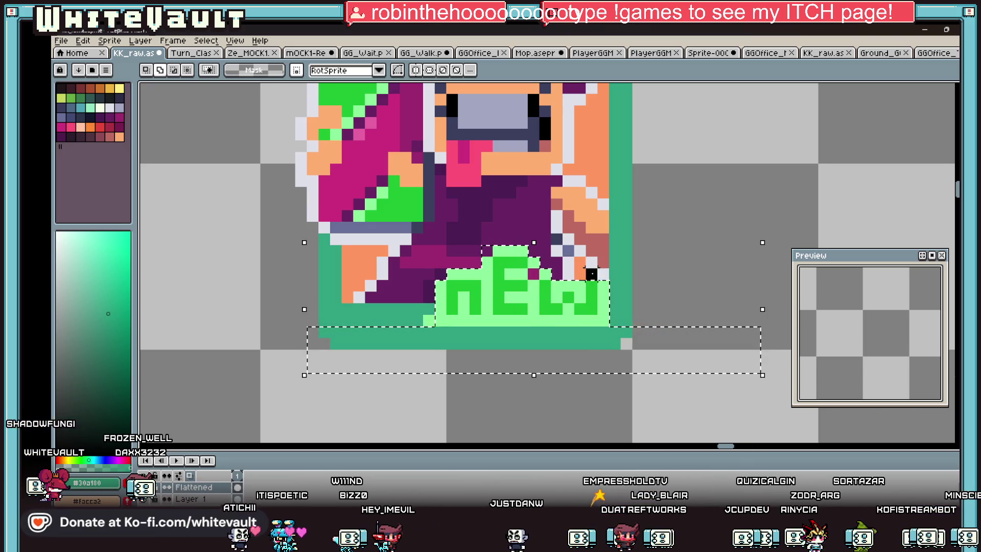
{"action": "left_click", "coordinate": [424, 316]}
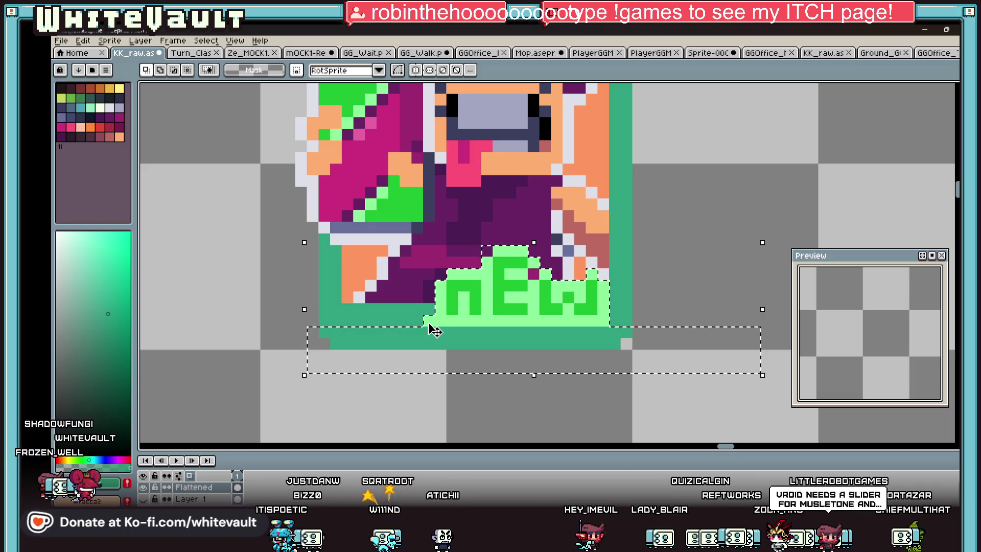
{"action": "key", "text": "Up"}
{"action": "key", "text": "Up"}
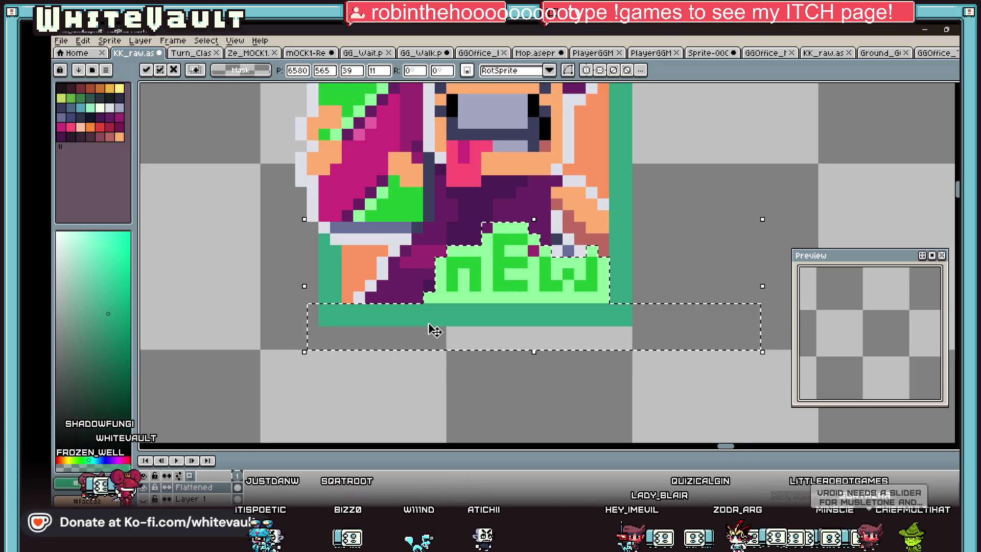
{"action": "key", "text": "ctrl+d"}
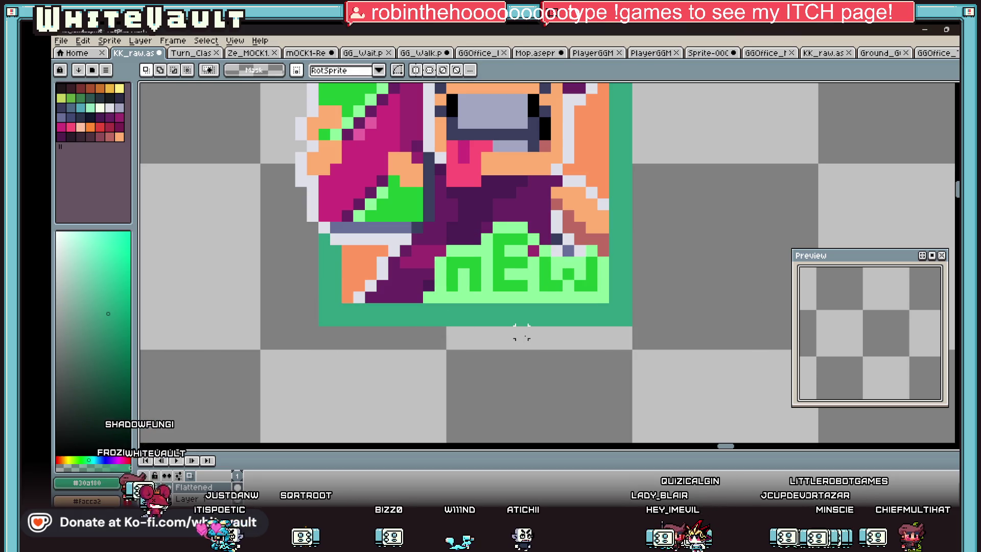
Erase the poster's bottom-left corner pixel to transparent, then re-pick the teal
{"action": "key", "text": "b"}
{"action": "left_click", "coordinate": [571, 338], "text": "alt"}
{"action": "left_click", "coordinate": [325, 321]}
{"action": "left_click", "coordinate": [358, 308], "text": "alt"}
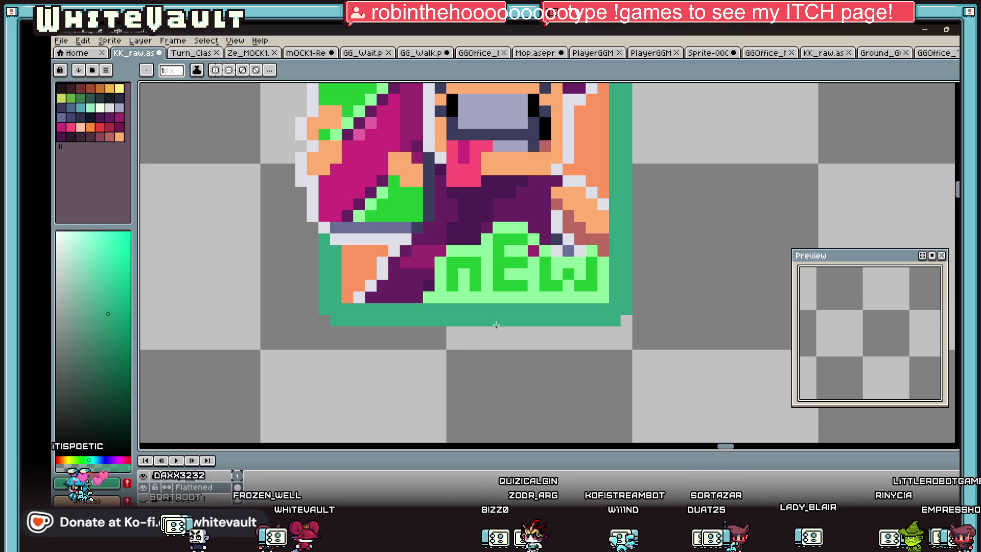
{"action": "scroll", "coordinate": [497, 325], "scroll_direction": "down", "scroll_amount": 3}
{"action": "scroll", "coordinate": [552, 318], "scroll_direction": "down", "scroll_amount": 2}
{"action": "scroll", "coordinate": [617, 315], "scroll_direction": "up", "scroll_amount": 1}
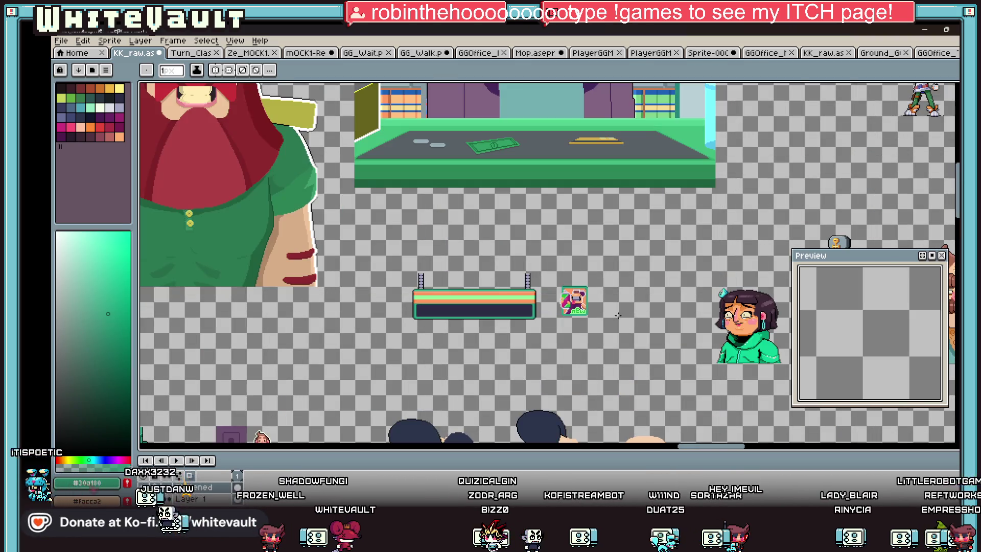
{"action": "scroll", "coordinate": [598, 314], "scroll_direction": "up", "scroll_amount": 3}
{"action": "scroll", "coordinate": [573, 315], "scroll_direction": "up", "scroll_amount": 2}
{"action": "scroll", "coordinate": [572, 315], "scroll_direction": "up", "scroll_amount": 1}
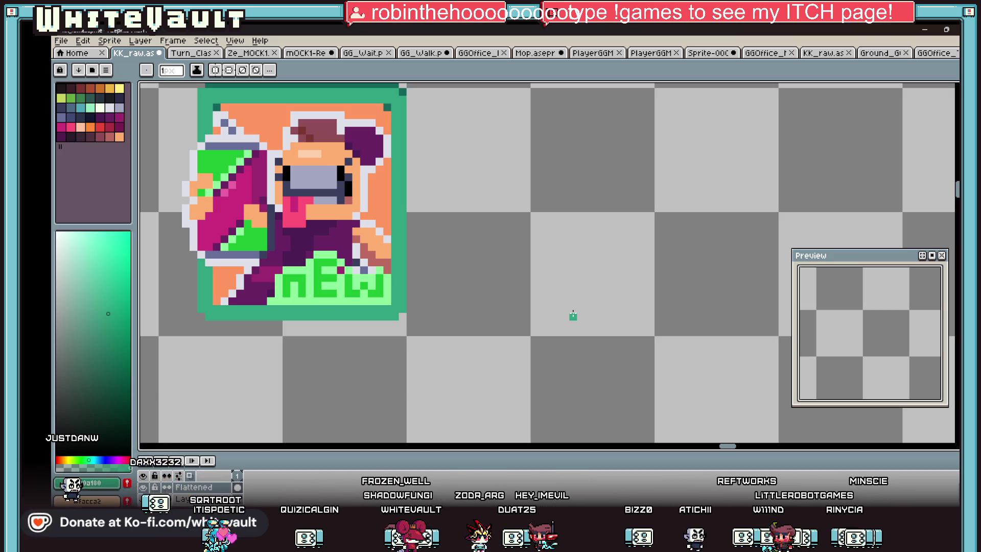
{"action": "scroll", "coordinate": [573, 315], "scroll_direction": "down", "scroll_amount": 3}
{"action": "scroll", "coordinate": [460, 292], "scroll_direction": "up", "scroll_amount": 1}
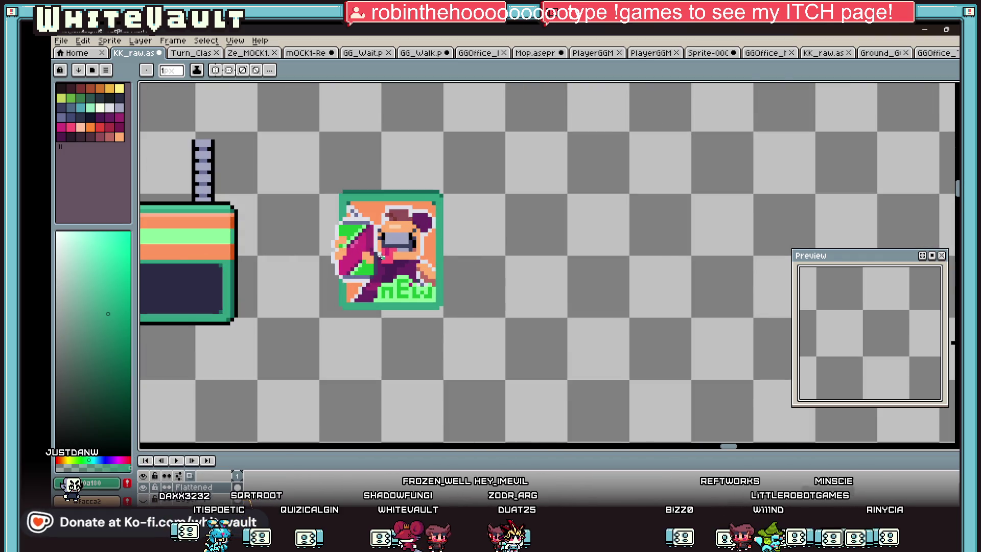
Bucket-fill the orange background behind the character with magenta pink
{"action": "key", "text": "g"}
{"action": "scroll", "coordinate": [402, 271], "scroll_direction": "up", "scroll_amount": 1}
{"action": "left_click", "coordinate": [430, 240], "text": "alt"}
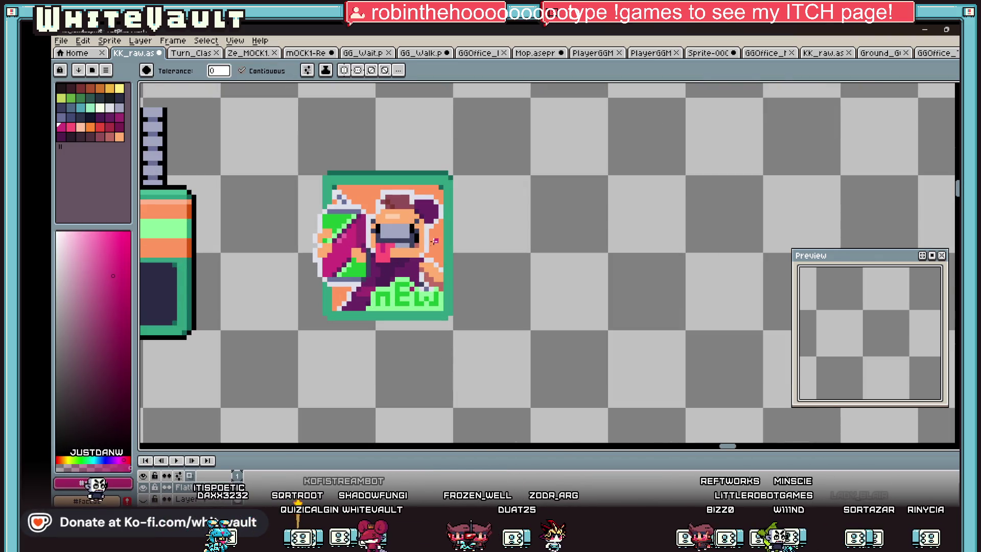
{"action": "left_click", "coordinate": [345, 201]}
{"action": "scroll", "coordinate": [341, 291], "scroll_direction": "down", "scroll_amount": 1}
{"action": "scroll", "coordinate": [353, 237], "scroll_direction": "up", "scroll_amount": 1}
{"action": "key", "text": "alt"}
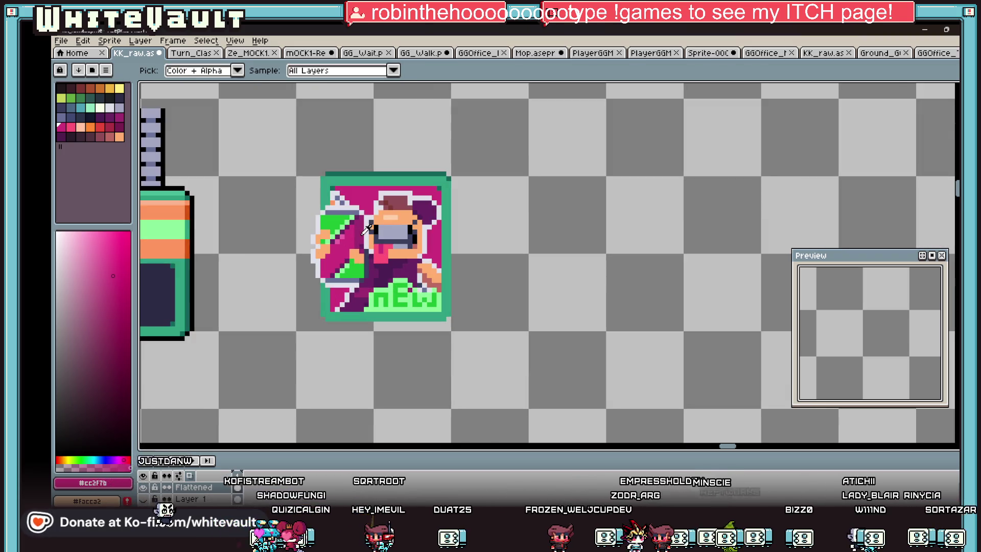
{"action": "scroll", "coordinate": [450, 246], "scroll_direction": "down", "scroll_amount": 3}
{"action": "key", "text": "alt"}
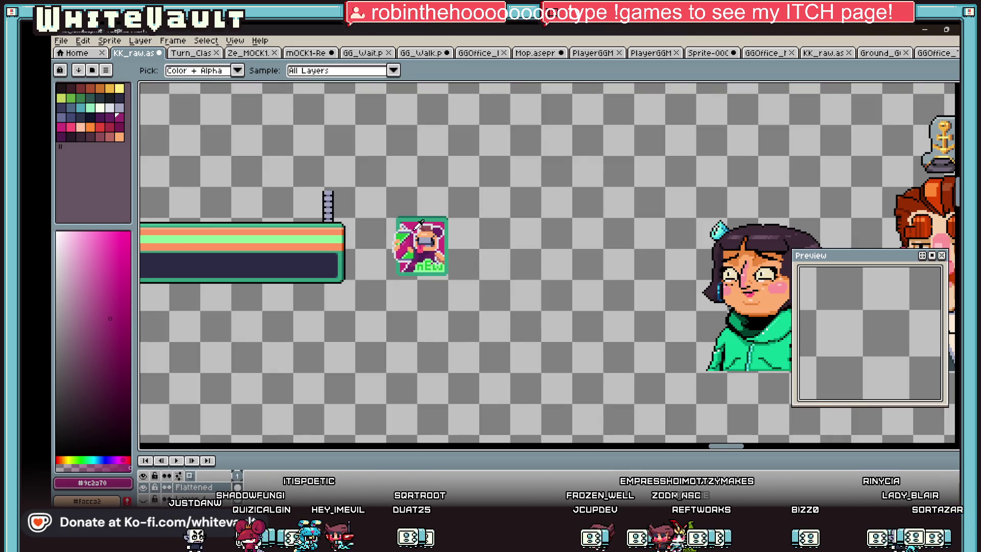
{"action": "scroll", "coordinate": [398, 234], "scroll_direction": "up", "scroll_amount": 2}
{"action": "scroll", "coordinate": [414, 223], "scroll_direction": "down", "scroll_amount": 2}
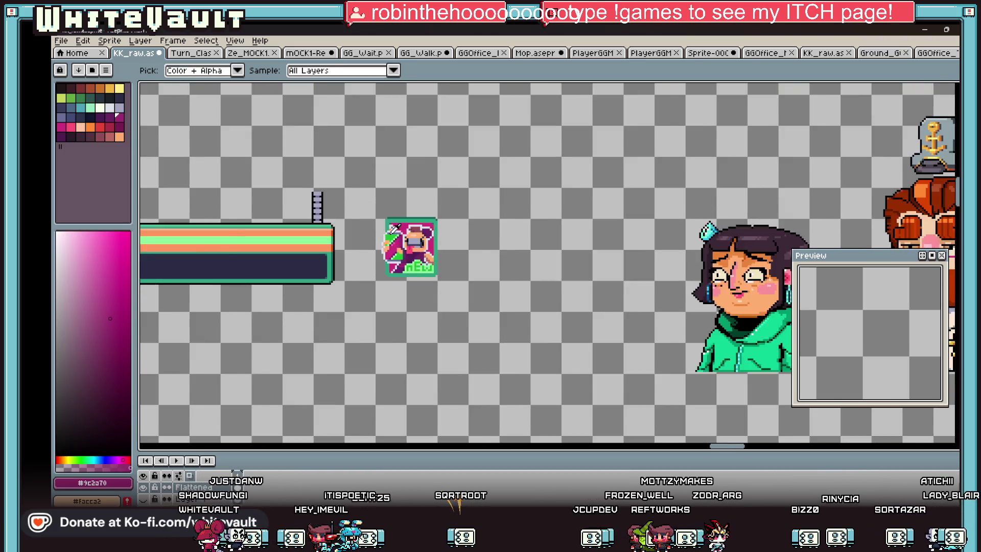
{"action": "scroll", "coordinate": [428, 224], "scroll_direction": "down", "scroll_amount": 2}
{"action": "scroll", "coordinate": [375, 239], "scroll_direction": "up", "scroll_amount": 1}
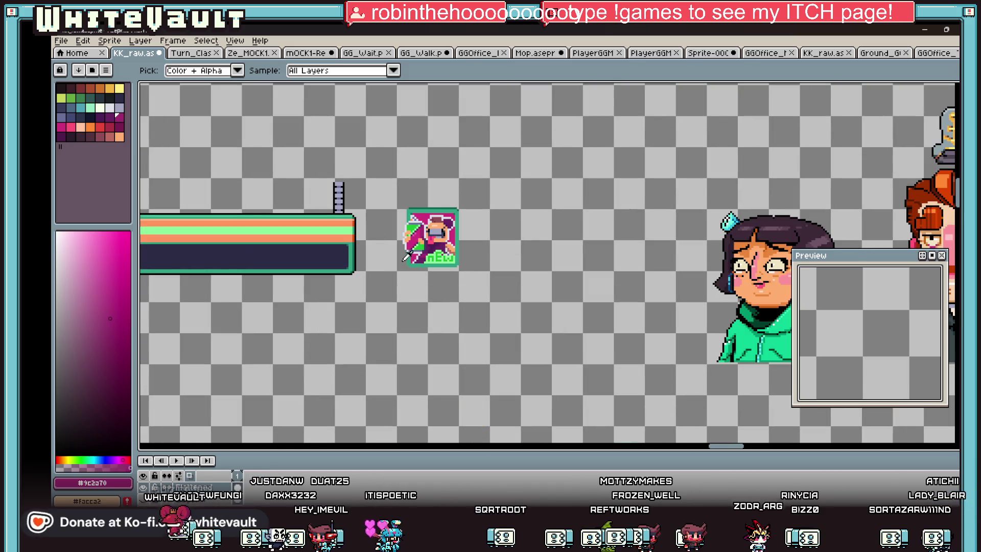
{"action": "scroll", "coordinate": [402, 262], "scroll_direction": "up", "scroll_amount": 1}
Sample blue-grey for the frame, then pencil the leftover green corner pixel and frame edge magenta
{"action": "left_click", "coordinate": [428, 187]}
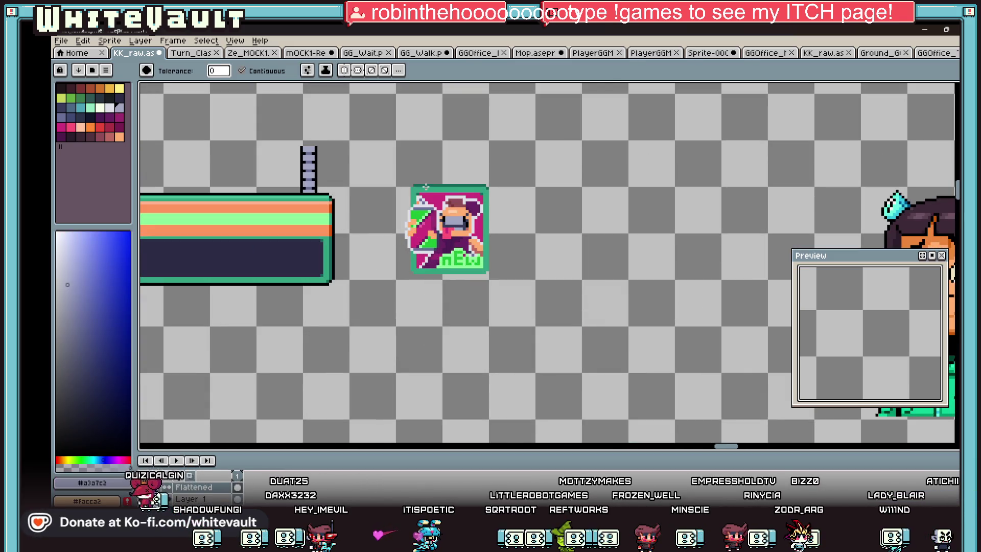
{"action": "scroll", "coordinate": [482, 209], "scroll_direction": "down", "scroll_amount": 1}
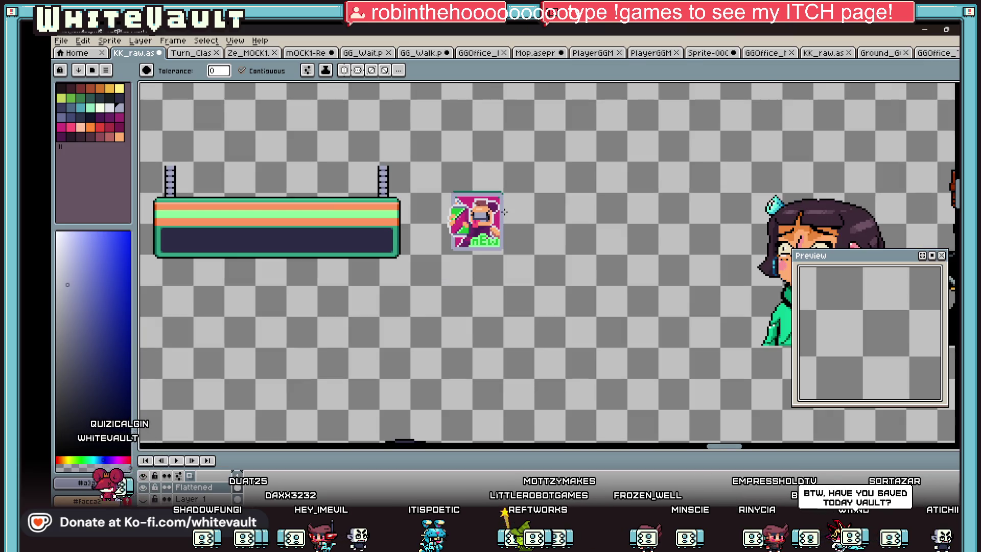
{"action": "scroll", "coordinate": [489, 233], "scroll_direction": "up", "scroll_amount": 1}
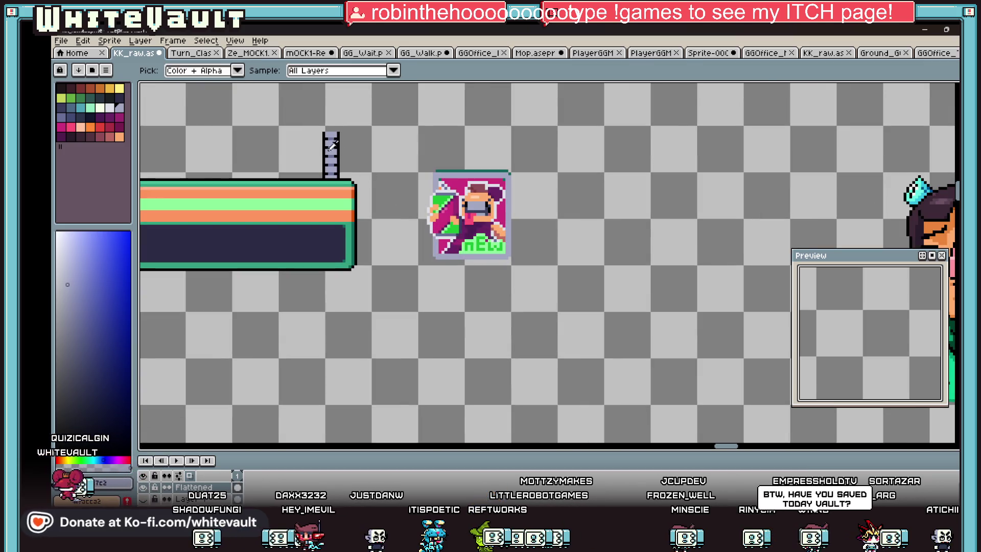
{"action": "scroll", "coordinate": [460, 253], "scroll_direction": "up", "scroll_amount": 2}
{"action": "key", "text": "alt"}
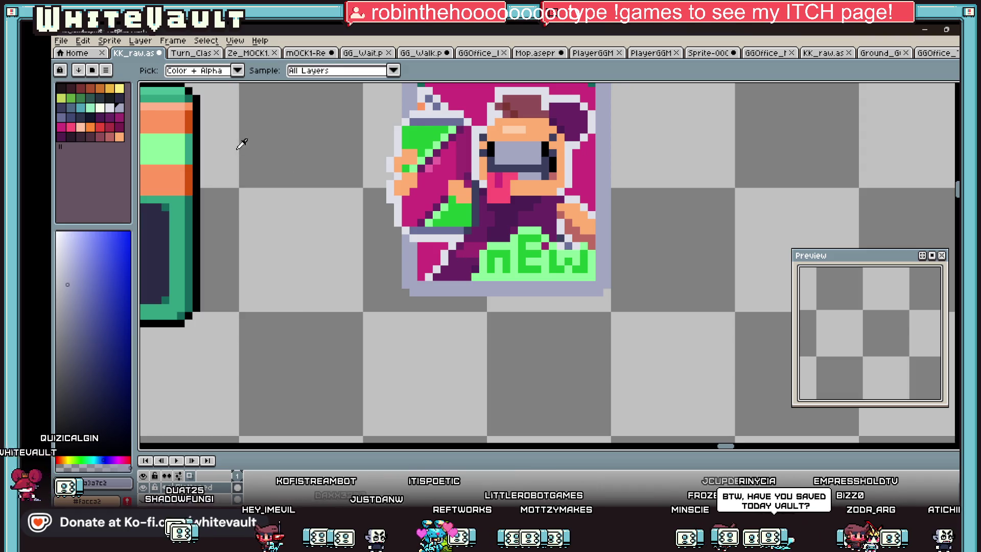
{"action": "scroll", "coordinate": [242, 147], "scroll_direction": "down", "scroll_amount": 2}
{"action": "scroll", "coordinate": [330, 215], "scroll_direction": "up", "scroll_amount": 2}
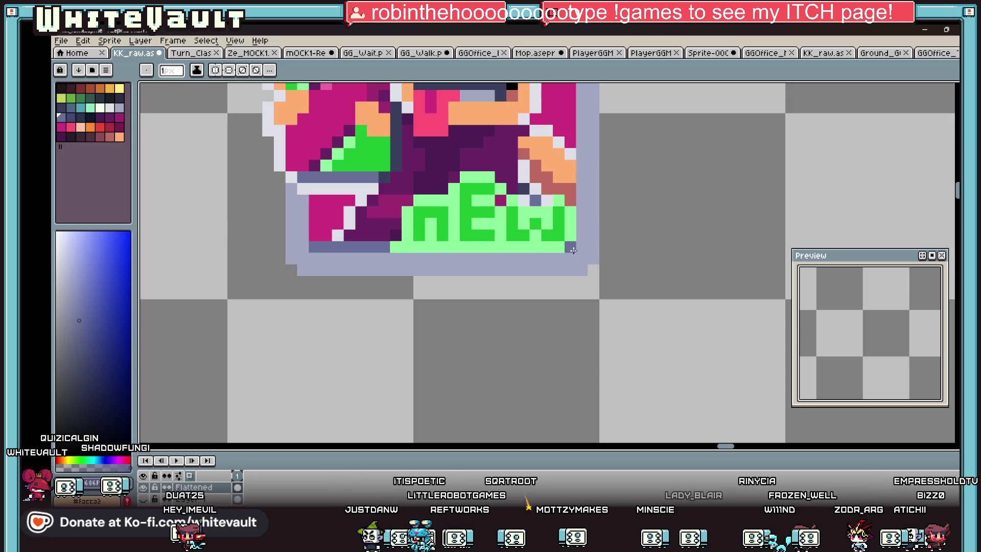
{"action": "scroll", "coordinate": [581, 249], "scroll_direction": "down", "scroll_amount": 3}
{"action": "scroll", "coordinate": [558, 196], "scroll_direction": "up", "scroll_amount": 3}
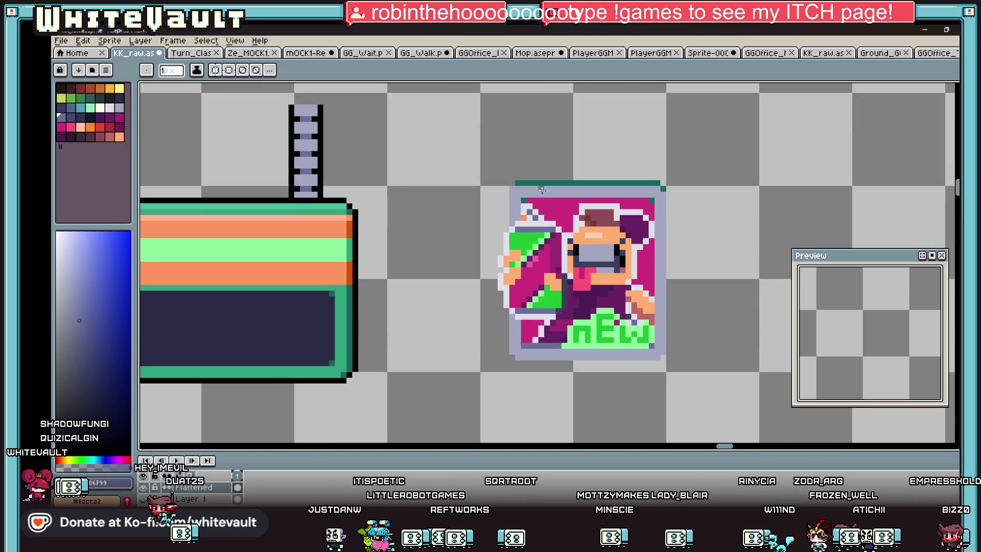
{"action": "scroll", "coordinate": [657, 183], "scroll_direction": "up", "scroll_amount": 2}
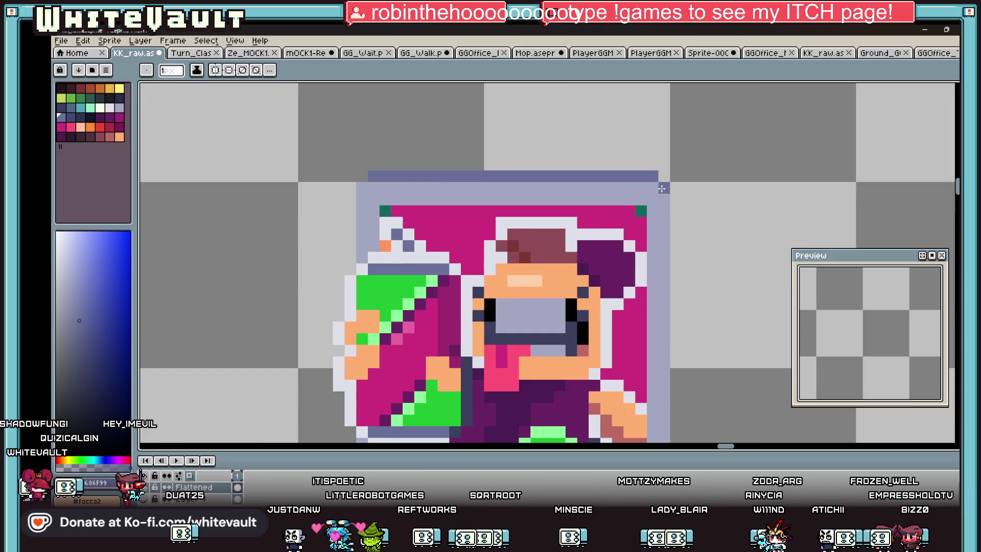
{"action": "left_click", "coordinate": [424, 203], "text": "alt"}
{"action": "left_click", "coordinate": [384, 210]}
{"action": "left_click_drag", "start_coordinate": [404, 223], "coordinate": [475, 222]}
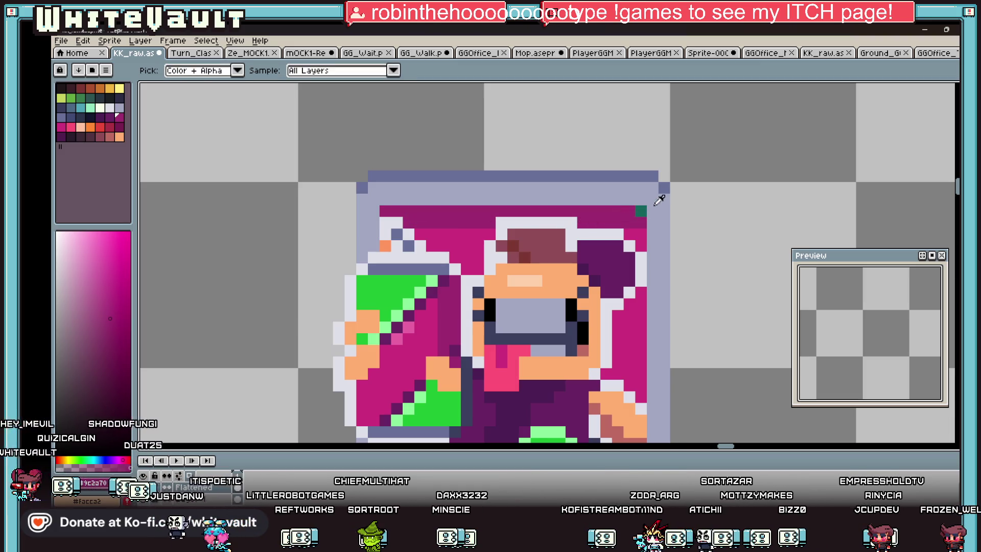
{"action": "left_click", "coordinate": [667, 186], "text": "alt"}
{"action": "key", "text": "minus"}
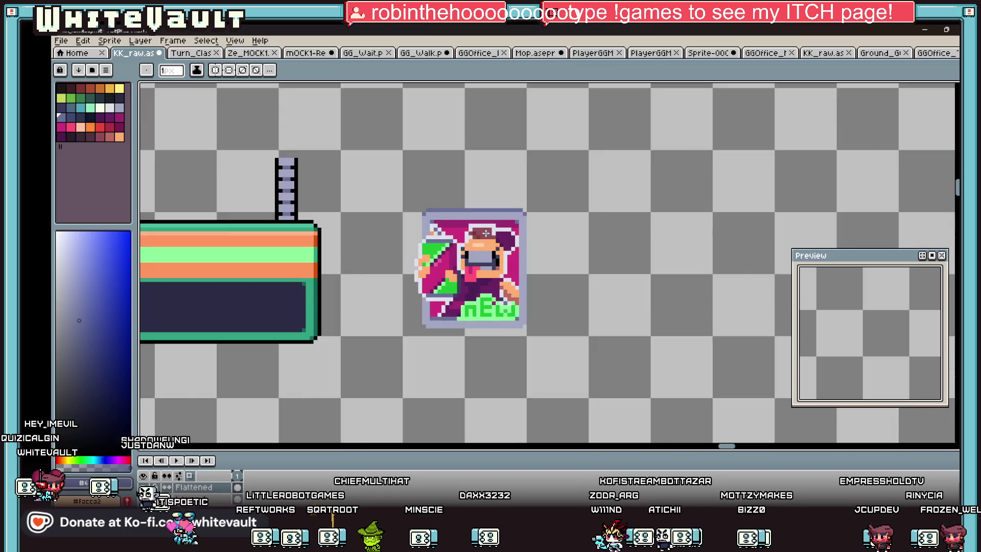
Save the sprite sheet via File > Save and switch to Bakin's map editor
{"action": "key", "text": "minus"}
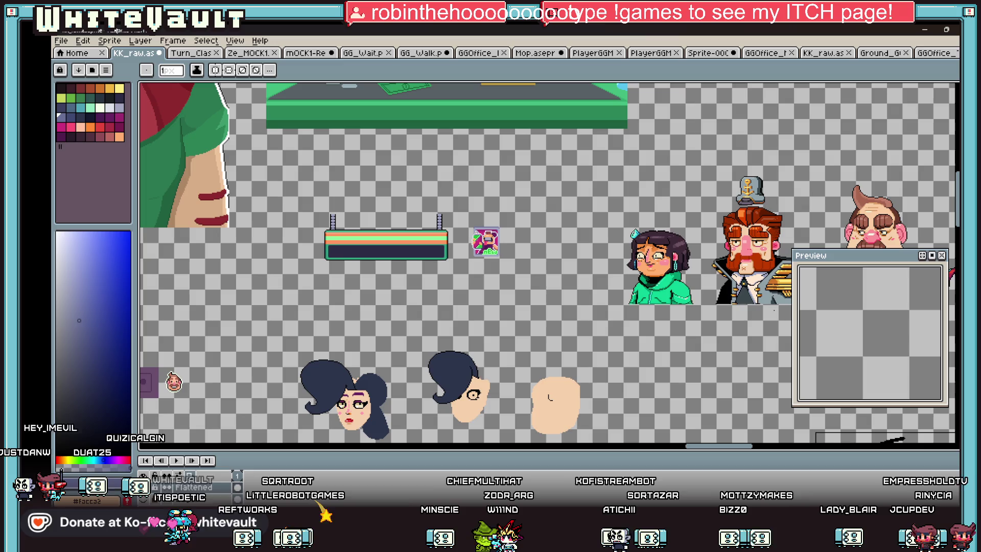
{"action": "left_click", "coordinate": [60, 40]}
{"action": "left_click", "coordinate": [77, 88]}
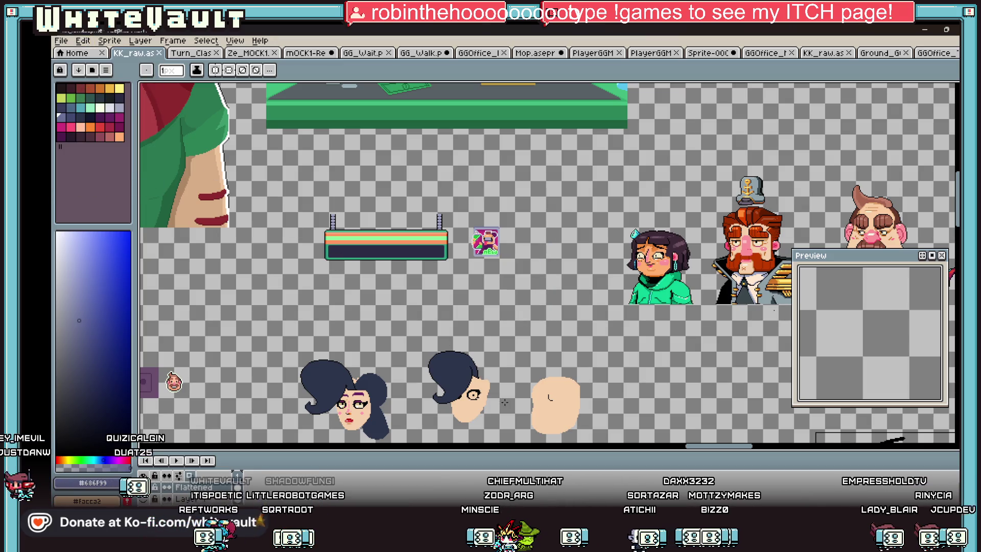
{"action": "key", "text": "alt+Tab"}
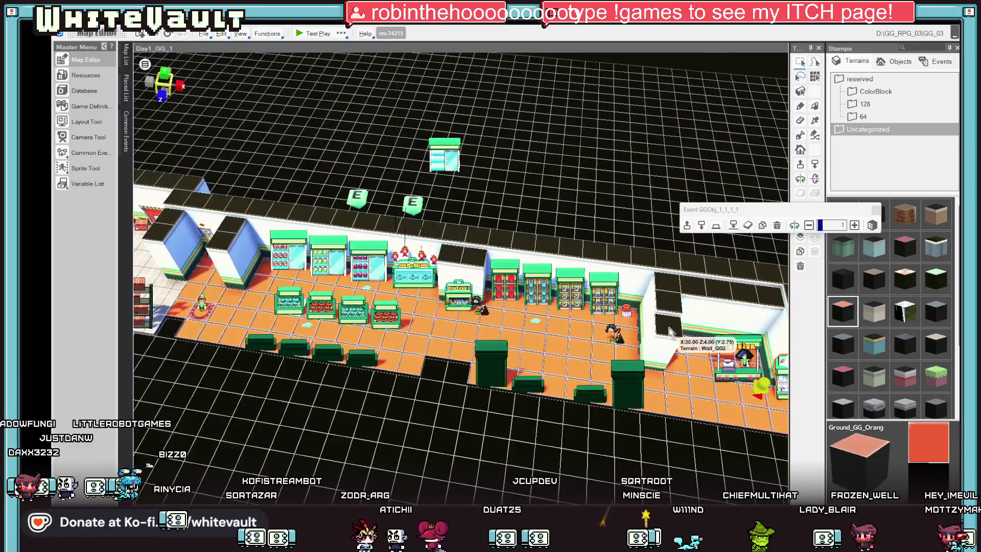
Tilt the Bakin store map to a more frontal view, then switch back to Aseprite
{"action": "left_click", "coordinate": [675, 307]}
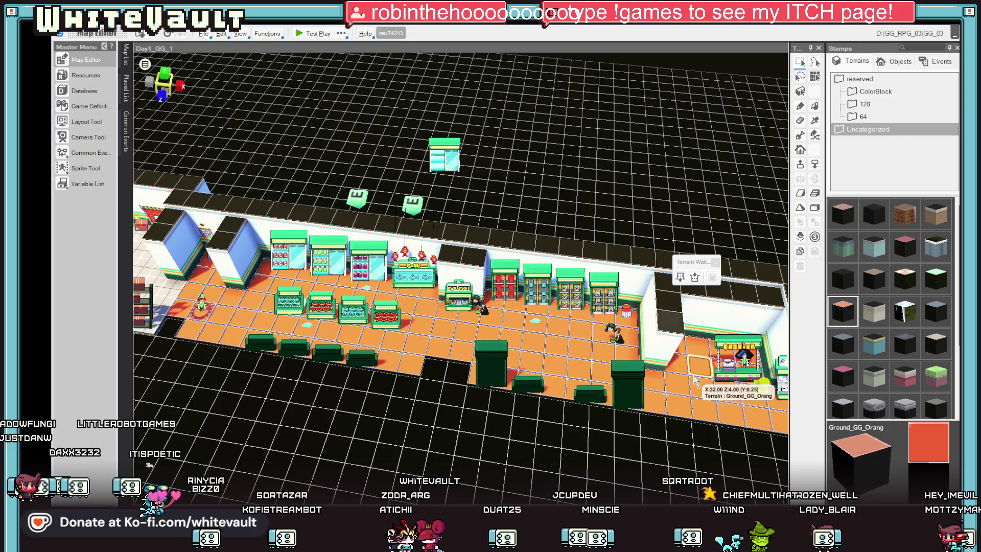
{"action": "mouse_move", "coordinate": [694, 377]}
{"action": "left_mouse_down"}
{"action": "mouse_move", "coordinate": [589, 351]}
{"action": "mouse_move", "coordinate": [587, 377]}
{"action": "mouse_move", "coordinate": [506, 409]}
{"action": "left_mouse_up"}
{"action": "key", "text": "alt+Tab"}
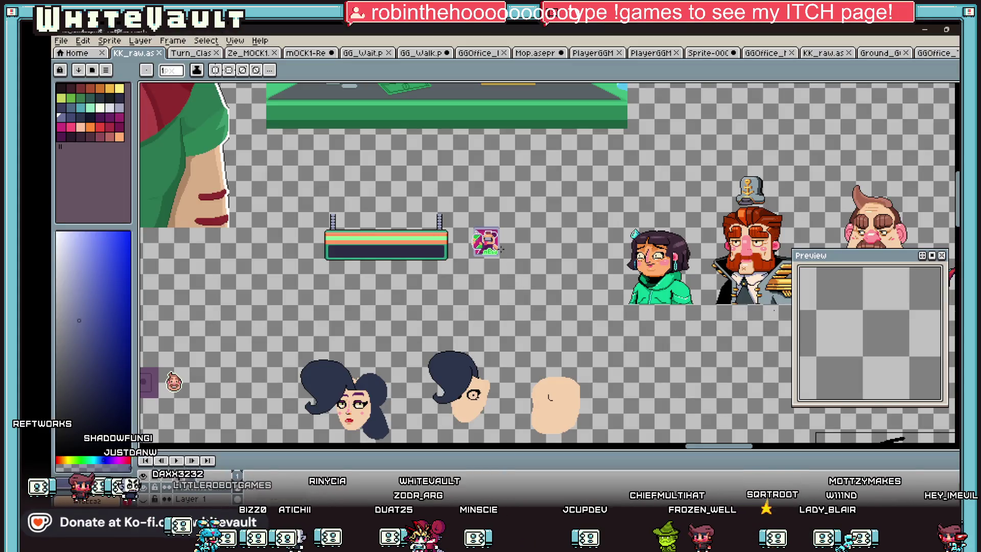
{"action": "scroll", "coordinate": [503, 252], "scroll_direction": "up", "scroll_amount": 1}
{"action": "scroll", "coordinate": [503, 251], "scroll_direction": "up", "scroll_amount": 2}
Reposition the nEw poster icon and duplicate it to its right on the sprite sheet
{"action": "mouse_move", "coordinate": [377, 160]}
{"action": "left_mouse_down"}
{"action": "mouse_move", "coordinate": [616, 394]}
{"action": "mouse_move", "coordinate": [581, 383]}
{"action": "left_mouse_up"}
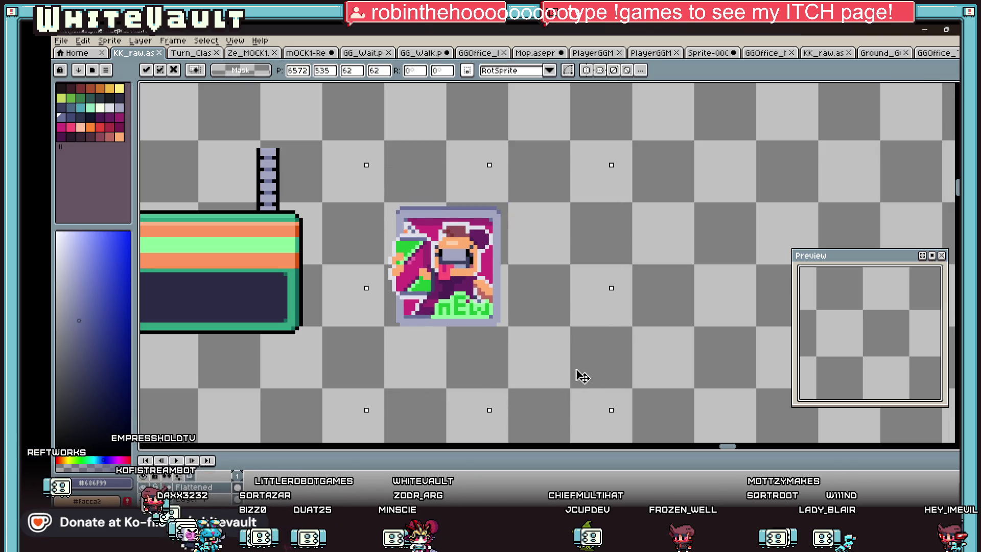
{"action": "left_click", "coordinate": [688, 343]}
{"action": "scroll", "coordinate": [688, 344], "scroll_direction": "down", "scroll_amount": 4}
{"action": "scroll", "coordinate": [684, 341], "scroll_direction": "up", "scroll_amount": 1}
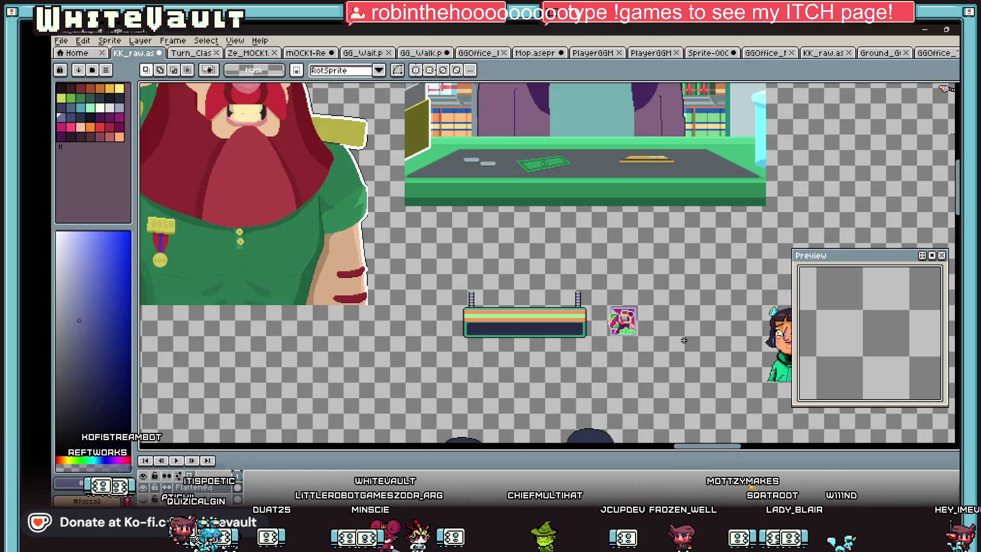
{"action": "scroll", "coordinate": [683, 341], "scroll_direction": "up", "scroll_amount": 1}
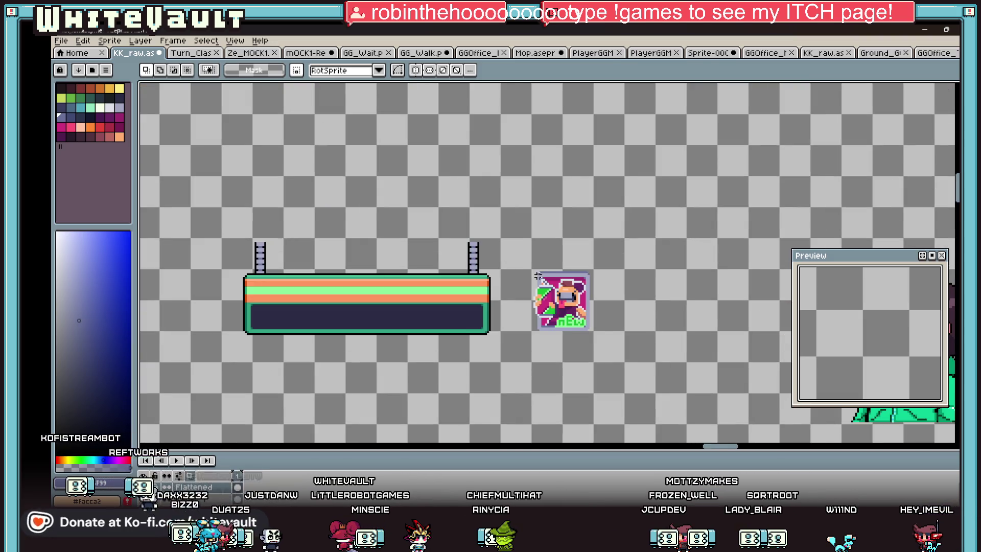
{"action": "scroll", "coordinate": [539, 277], "scroll_direction": "up", "scroll_amount": 1}
{"action": "left_click_drag", "start_coordinate": [528, 263], "coordinate": [653, 389]}
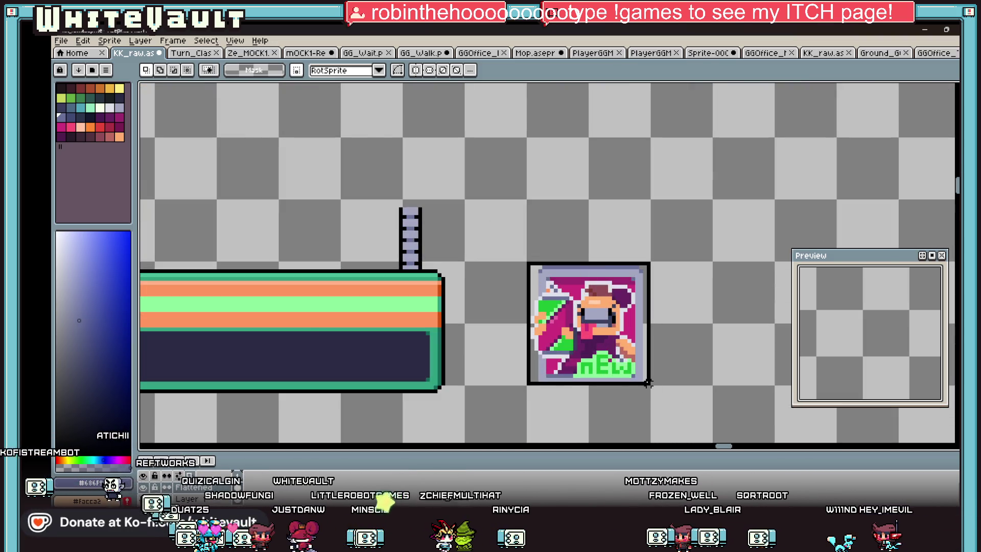
{"action": "scroll", "coordinate": [652, 380], "scroll_direction": "down", "scroll_amount": 1}
{"action": "scroll", "coordinate": [652, 379], "scroll_direction": "right", "scroll_amount": 5}
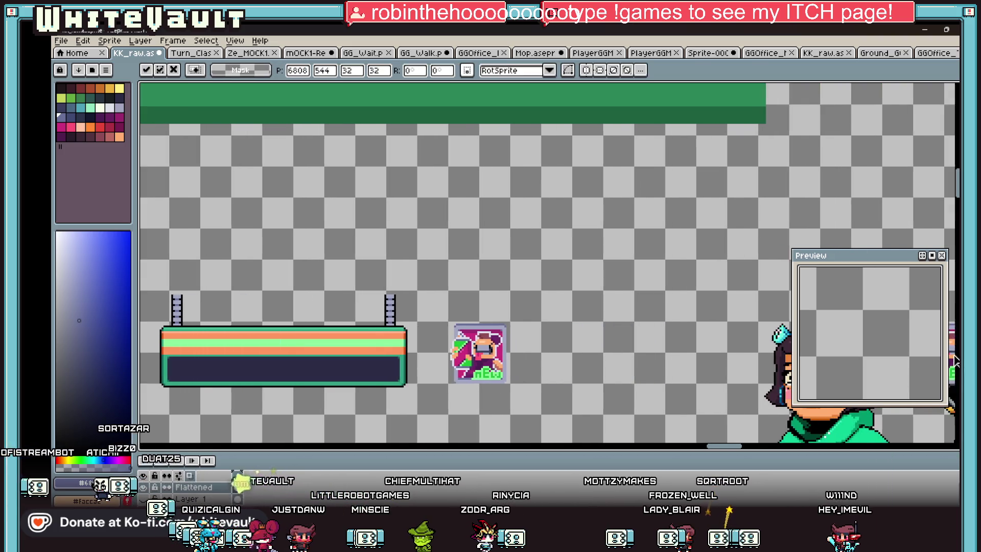
{"action": "left_click_drag", "start_coordinate": [479, 376], "coordinate": [569, 376]}
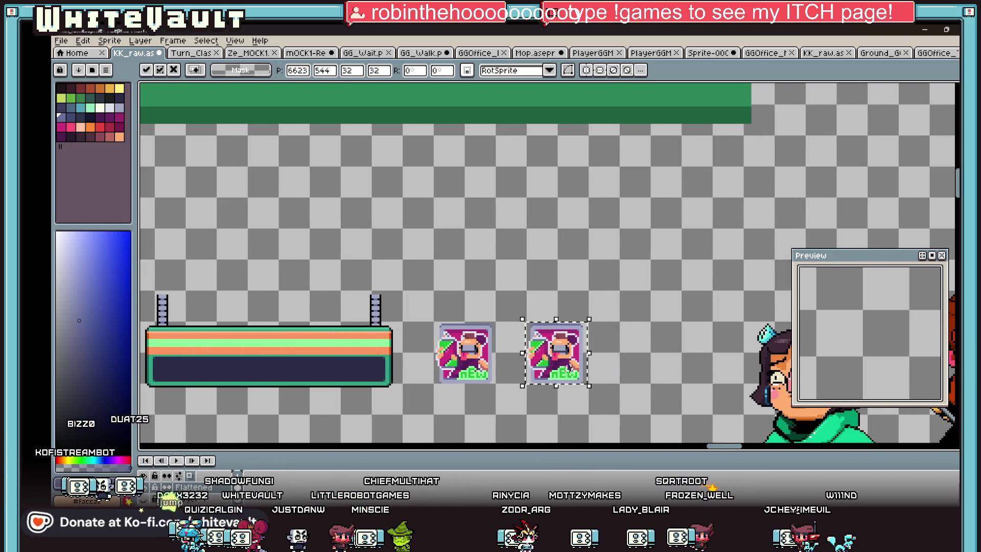
{"action": "scroll", "coordinate": [581, 368], "scroll_direction": "up", "scroll_amount": 2}
Tidy the area around the copy and copy the green-haired character beside the posters
{"action": "left_click_drag", "start_coordinate": [664, 222], "coordinate": [554, 438]}
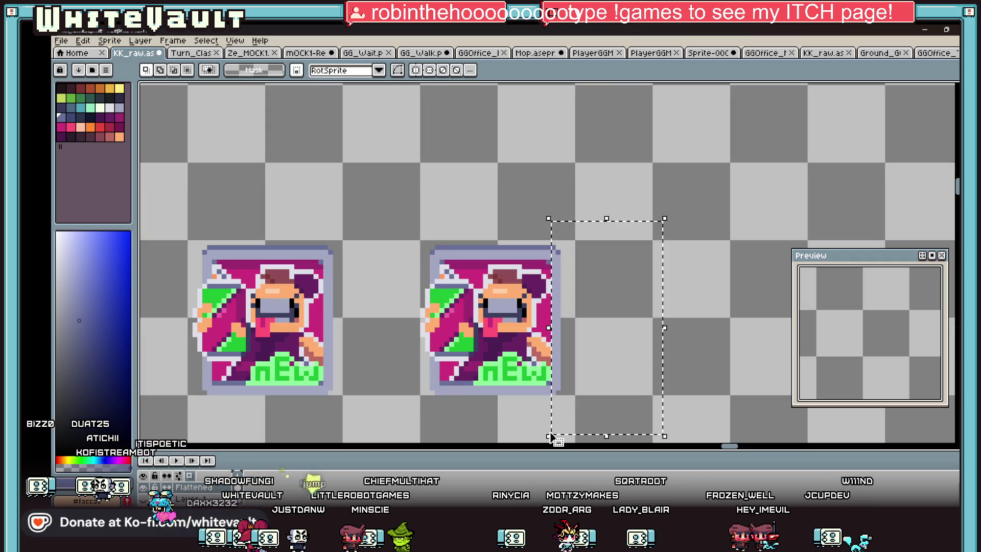
{"action": "left_click_drag", "start_coordinate": [614, 361], "coordinate": [399, 377]}
{"action": "left_click_drag", "start_coordinate": [376, 250], "coordinate": [427, 397]}
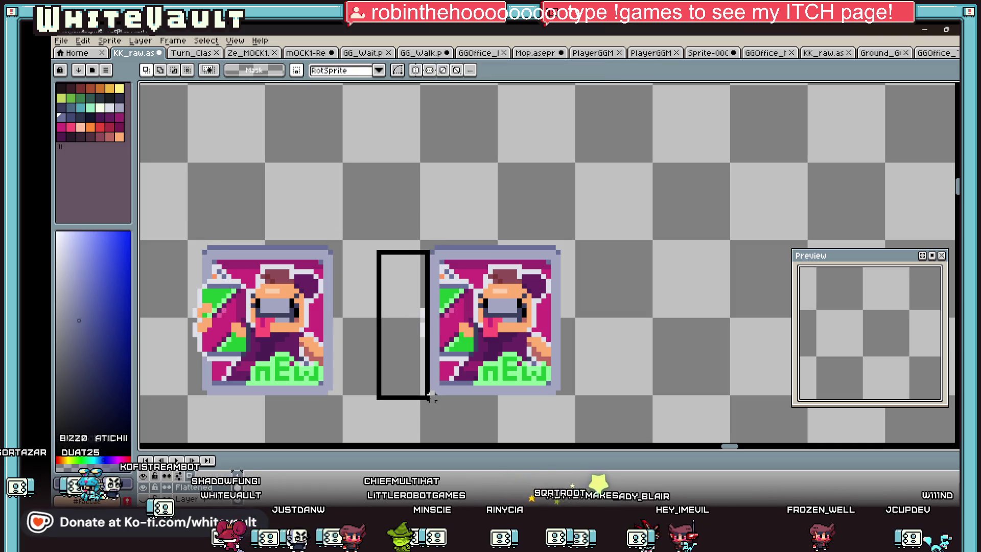
{"action": "scroll", "coordinate": [435, 395], "scroll_direction": "down", "scroll_amount": 1}
{"action": "scroll", "coordinate": [513, 337], "scroll_direction": "down", "scroll_amount": 1}
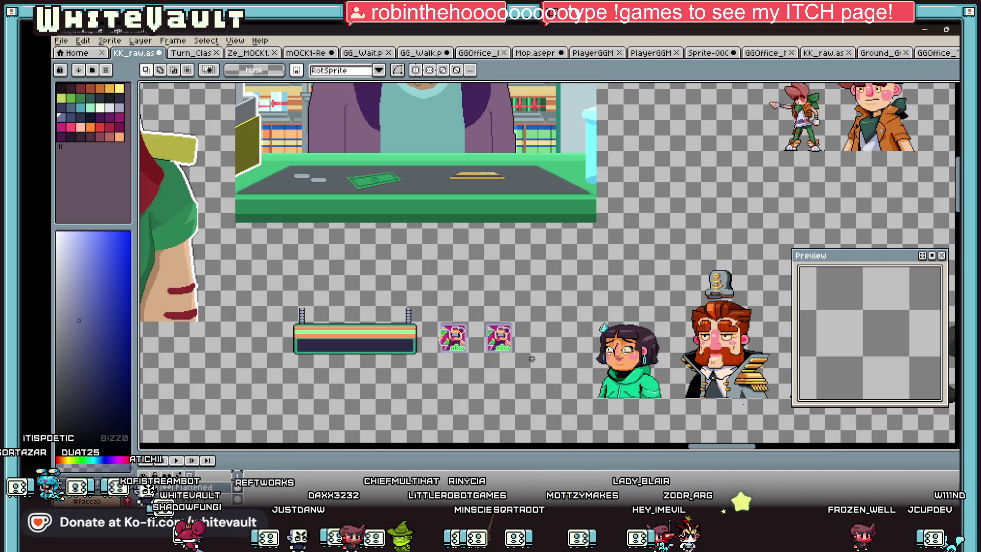
{"action": "scroll", "coordinate": [557, 293], "scroll_direction": "down", "scroll_amount": 1}
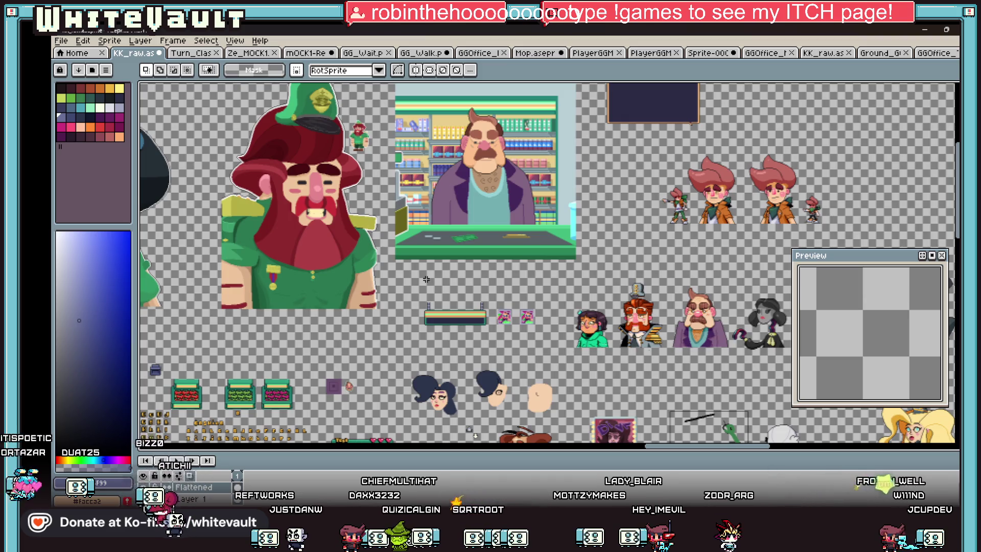
{"action": "scroll", "coordinate": [426, 279], "scroll_direction": "down", "scroll_amount": 1}
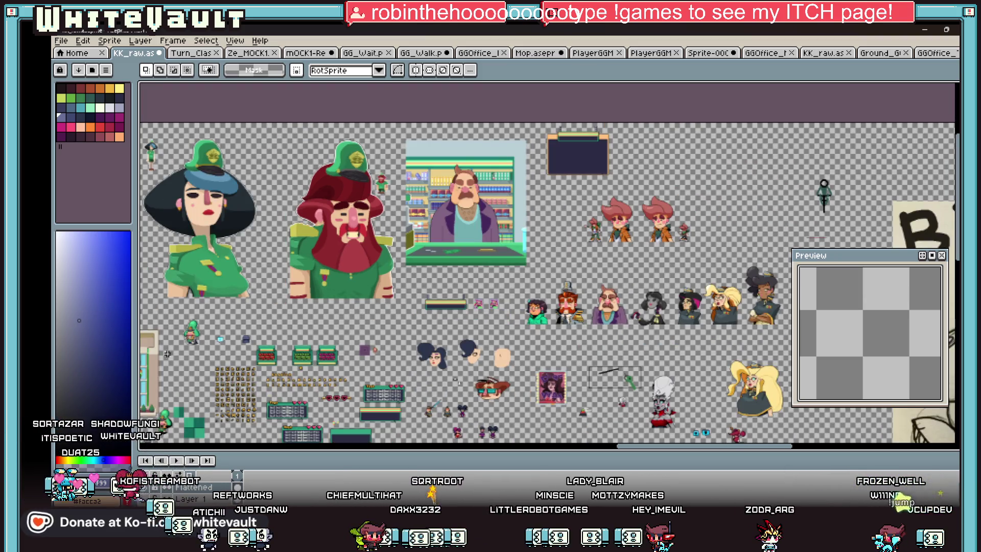
{"action": "scroll", "coordinate": [169, 354], "scroll_direction": "up", "scroll_amount": 2}
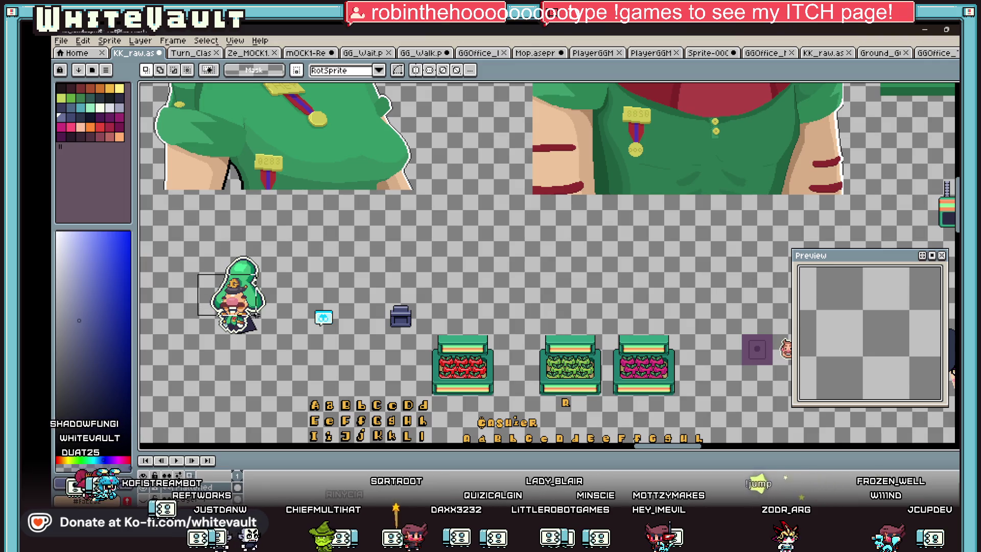
{"action": "mouse_move", "coordinate": [261, 322]}
{"action": "left_mouse_down"}
{"action": "mouse_move", "coordinate": [686, 318]}
{"action": "mouse_move", "coordinate": [876, 333]}
{"action": "mouse_move", "coordinate": [461, 384]}
{"action": "mouse_move", "coordinate": [648, 241]}
{"action": "mouse_move", "coordinate": [741, 230]}
{"action": "mouse_move", "coordinate": [955, 165]}
{"action": "mouse_move", "coordinate": [710, 197]}
{"action": "mouse_move", "coordinate": [674, 224]}
{"action": "mouse_move", "coordinate": [537, 191]}
{"action": "mouse_move", "coordinate": [676, 181]}
{"action": "left_mouse_up"}
{"action": "scroll", "coordinate": [674, 224], "scroll_direction": "up", "scroll_amount": 2}
{"action": "scroll", "coordinate": [677, 181], "scroll_direction": "up", "scroll_amount": 1}
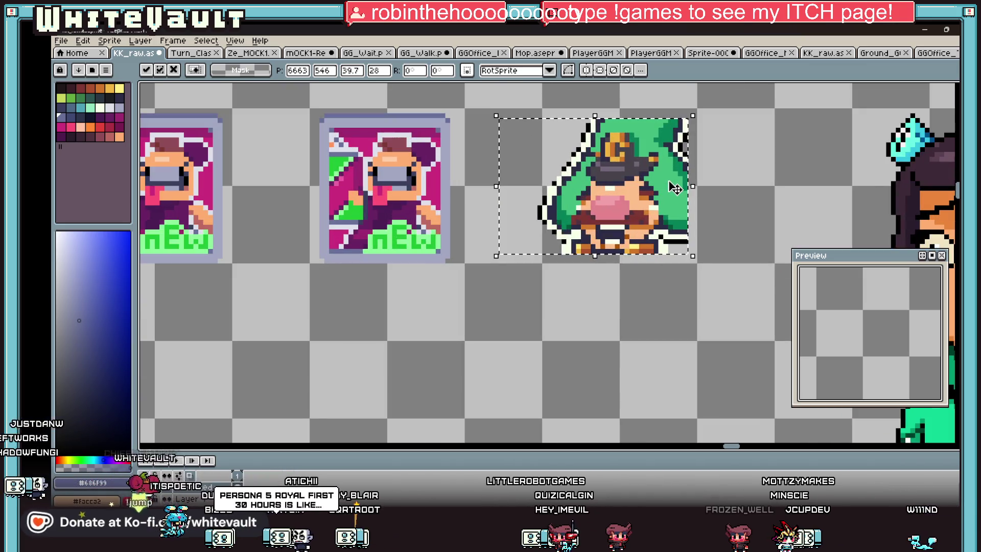
{"action": "mouse_move", "coordinate": [692, 117]}
{"action": "left_mouse_down"}
{"action": "mouse_move", "coordinate": [682, 122]}
{"action": "mouse_move", "coordinate": [679, 150]}
{"action": "left_mouse_up"}
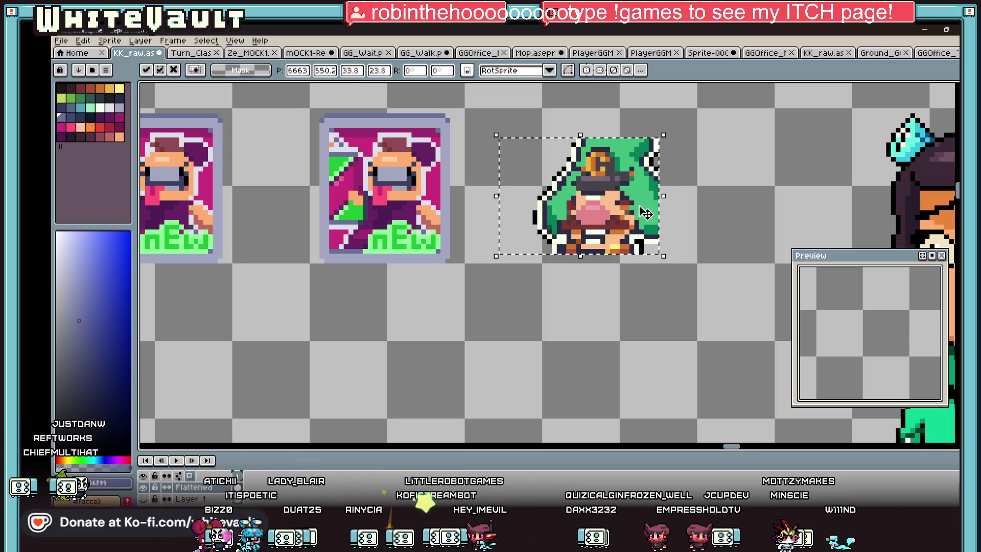
{"action": "left_click_drag", "start_coordinate": [642, 220], "coordinate": [427, 216]}
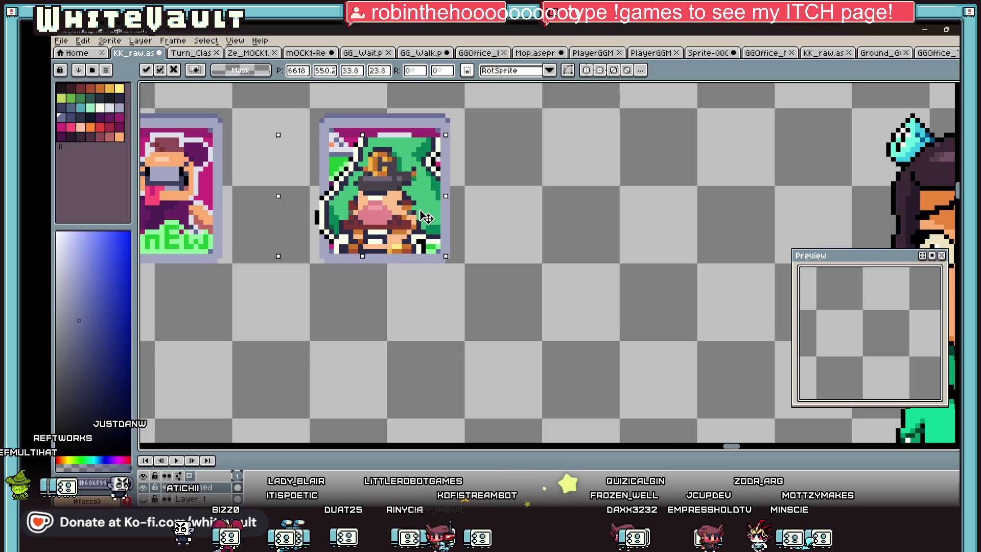
{"action": "scroll", "coordinate": [426, 216], "scroll_direction": "down", "scroll_amount": 1}
{"action": "scroll", "coordinate": [427, 216], "scroll_direction": "up", "scroll_amount": 1}
{"action": "scroll", "coordinate": [427, 216], "scroll_direction": "up", "scroll_amount": 1}
{"action": "left_click_drag", "start_coordinate": [429, 214], "coordinate": [640, 210]}
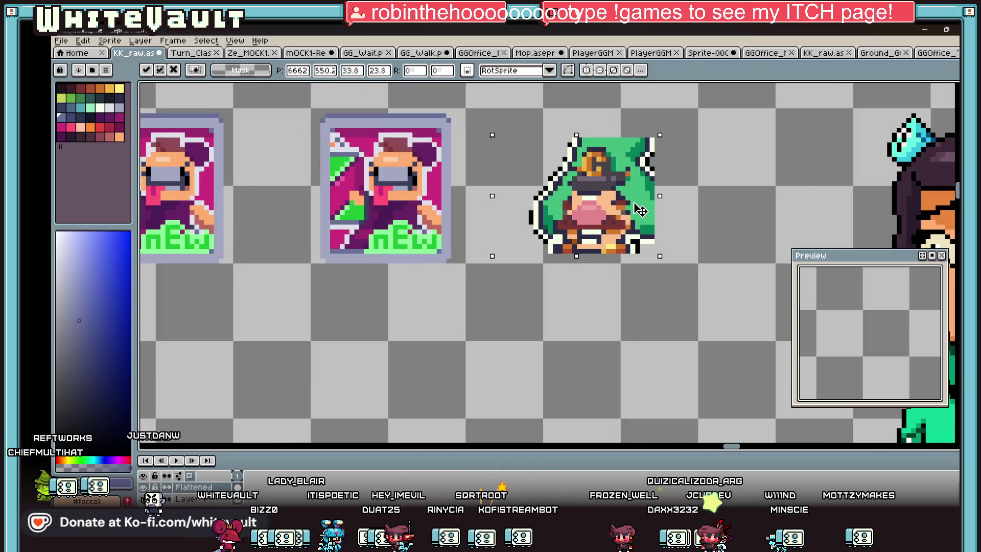
{"action": "key", "text": "ctrl+d"}
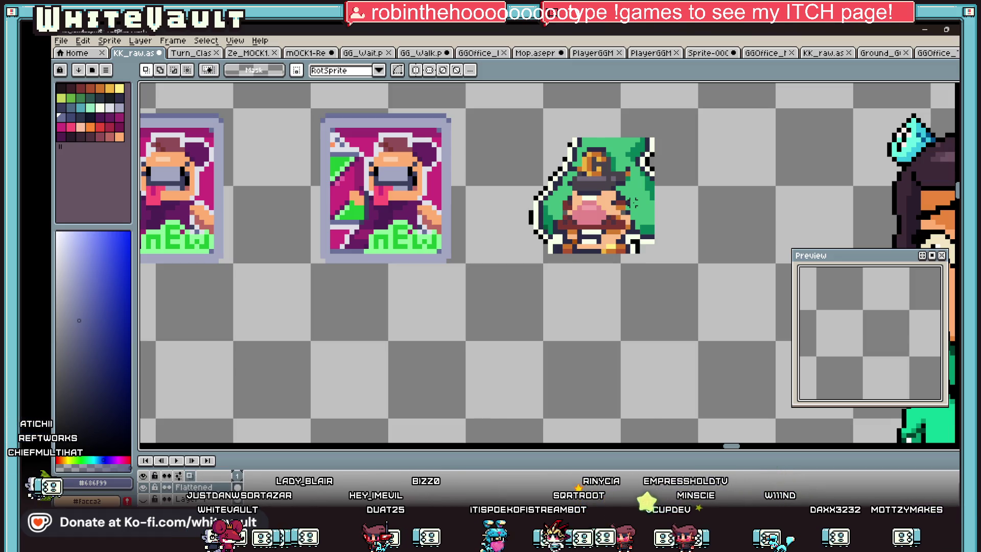
{"action": "scroll", "coordinate": [603, 185], "scroll_direction": "down", "scroll_amount": 1}
{"action": "left_click_drag", "start_coordinate": [520, 133], "coordinate": [675, 261]}
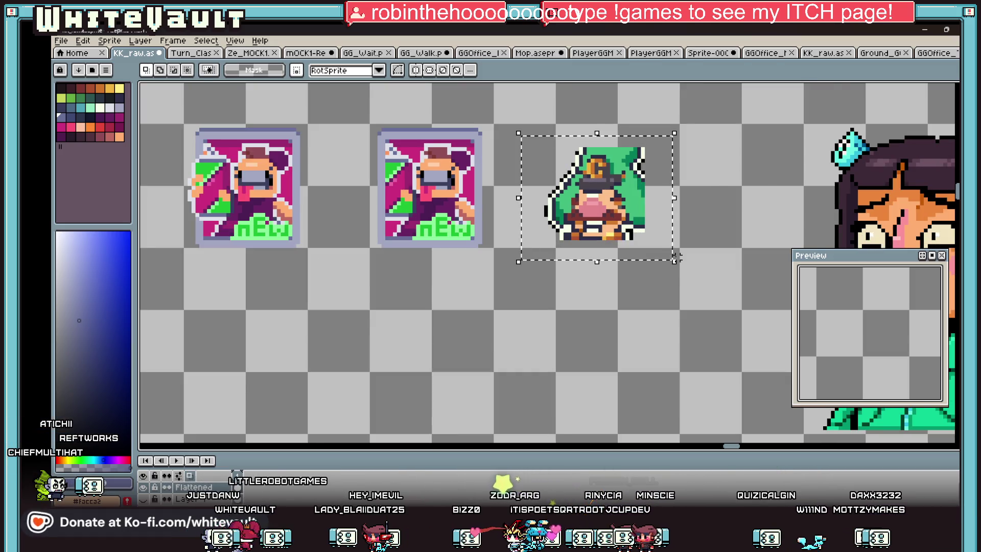
{"action": "key", "text": "Delete"}
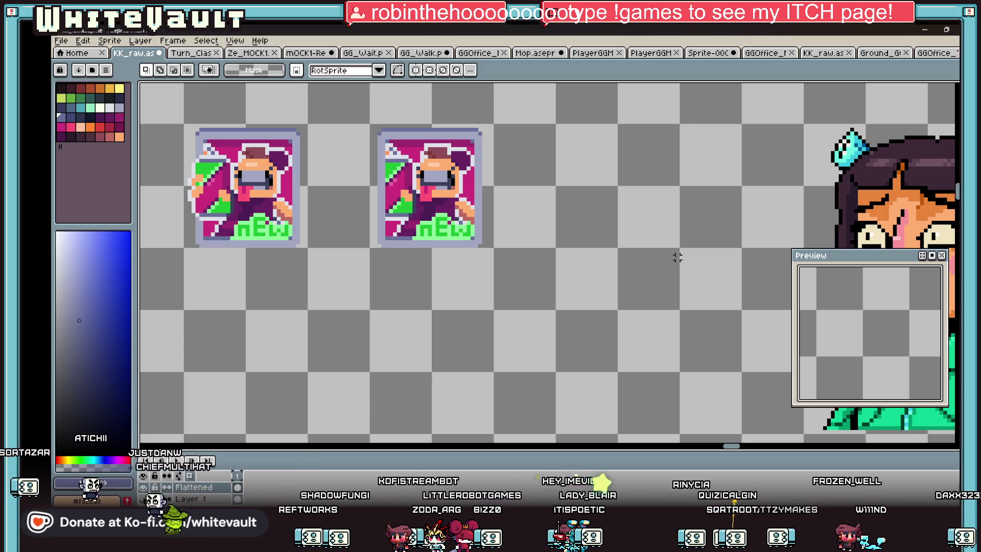
Flatten all the sprite sheet's layers into a single layer
{"action": "key", "text": "ctrl+shift+e"}
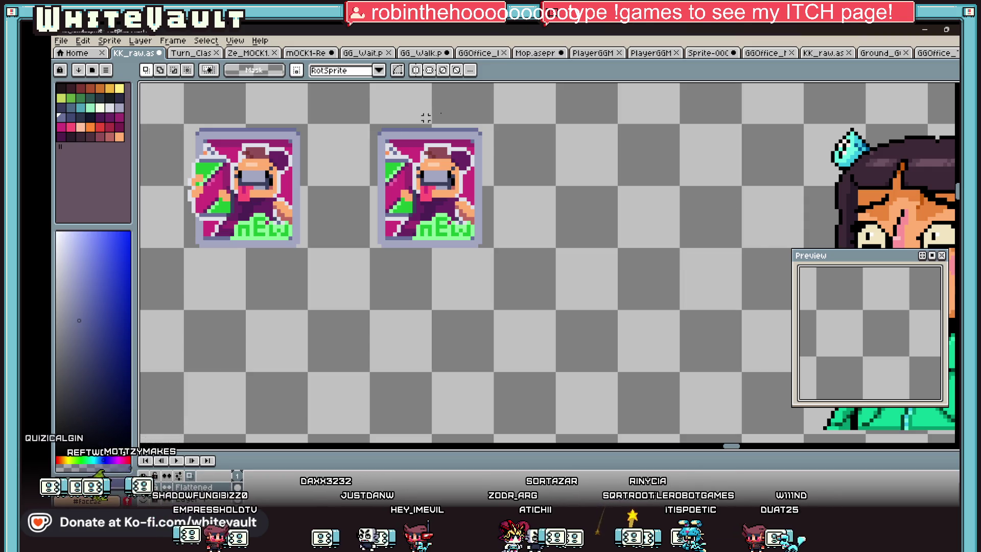
{"action": "scroll", "coordinate": [468, 151], "scroll_direction": "down", "scroll_amount": 2}
{"action": "scroll", "coordinate": [469, 150], "scroll_direction": "down", "scroll_amount": 2}
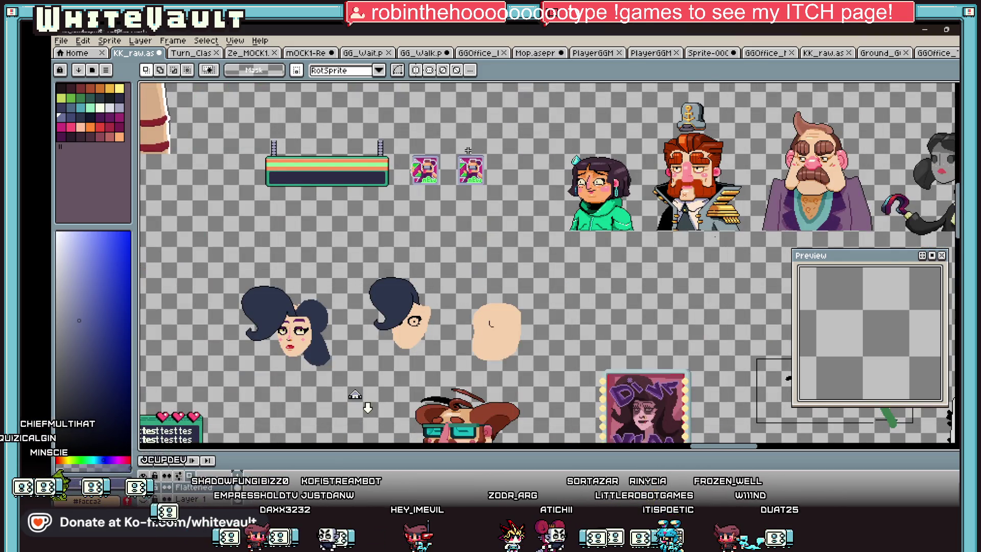
{"action": "scroll", "coordinate": [477, 158], "scroll_direction": "down", "scroll_amount": 1}
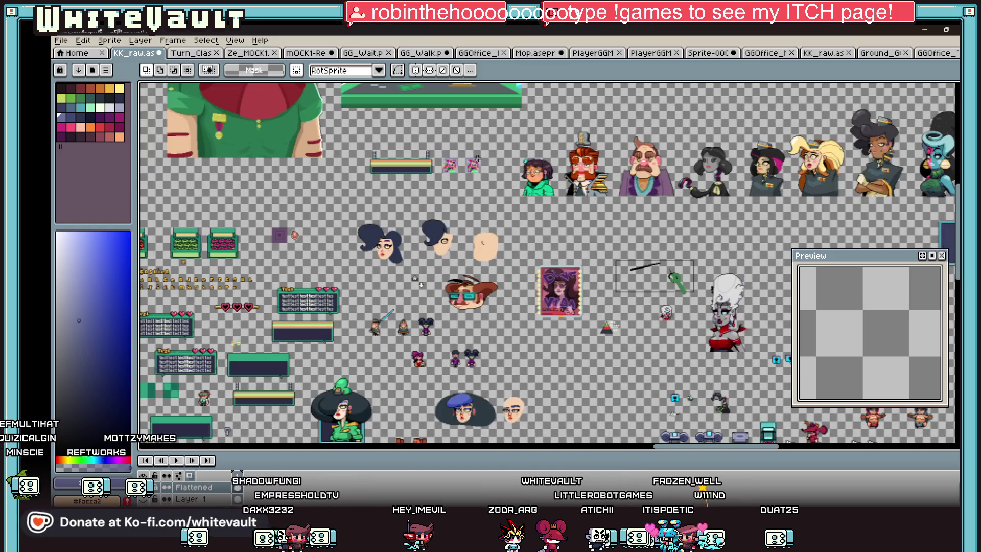
{"action": "scroll", "coordinate": [475, 354], "scroll_direction": "up", "scroll_amount": 1}
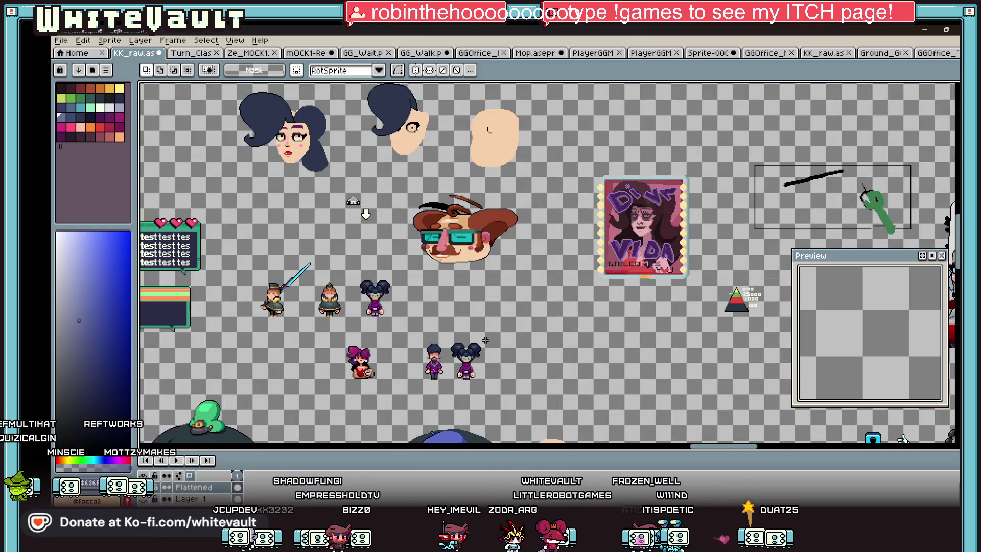
{"action": "scroll", "coordinate": [485, 340], "scroll_direction": "down", "scroll_amount": 2}
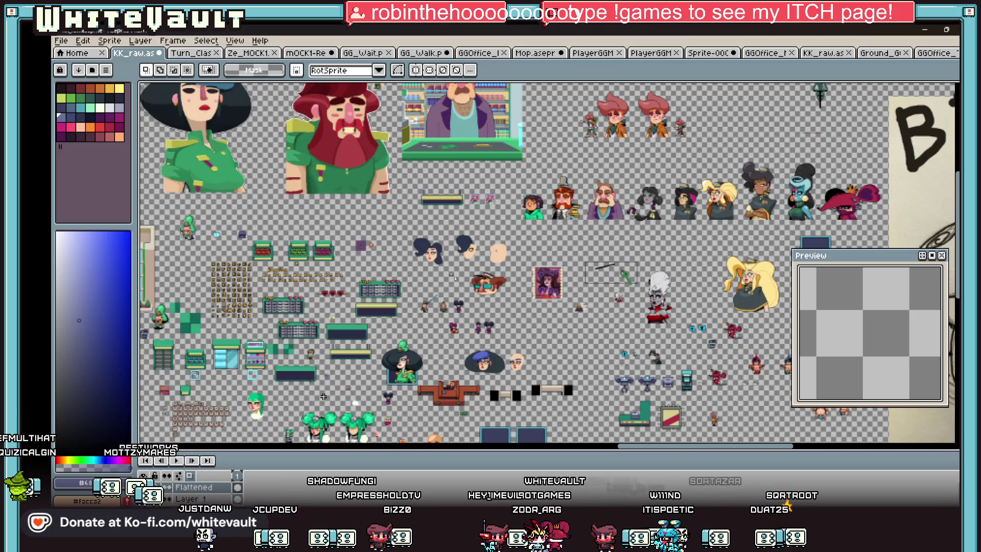
{"action": "scroll", "coordinate": [241, 386], "scroll_direction": "up", "scroll_amount": 1}
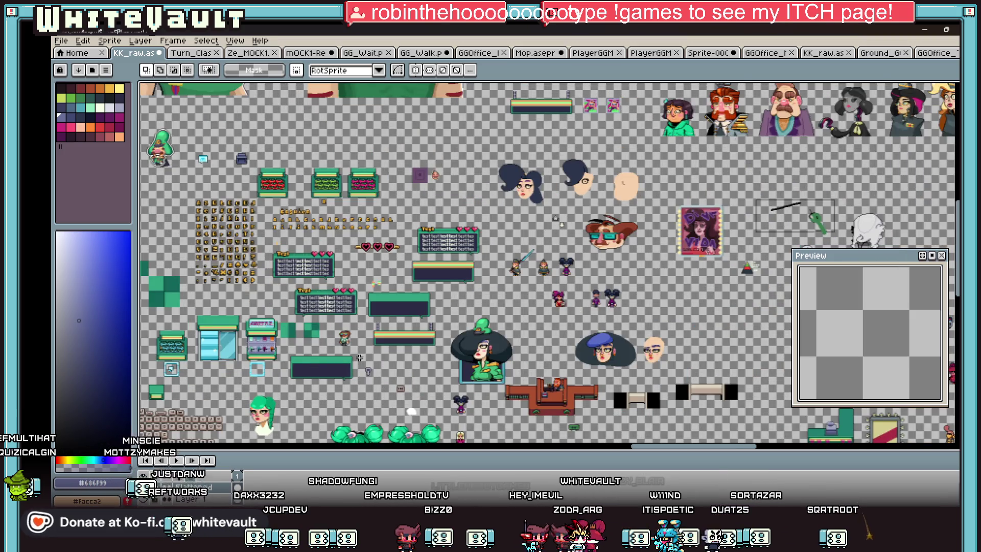
{"action": "scroll", "coordinate": [659, 222], "scroll_direction": "down", "scroll_amount": 2}
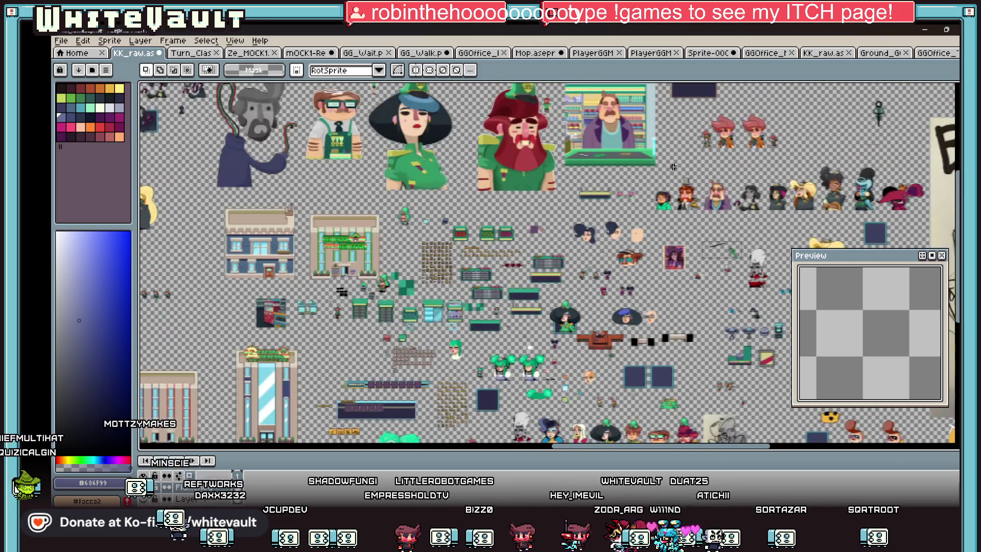
{"action": "scroll", "coordinate": [682, 146], "scroll_direction": "up", "scroll_amount": 1}
{"action": "scroll", "coordinate": [644, 161], "scroll_direction": "down", "scroll_amount": 2}
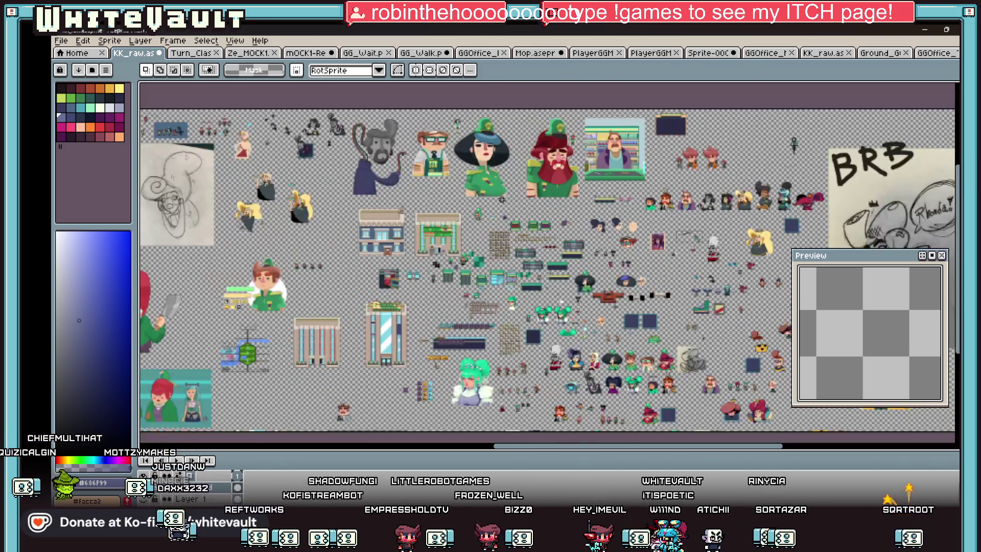
{"action": "scroll", "coordinate": [601, 151], "scroll_direction": "up", "scroll_amount": 1}
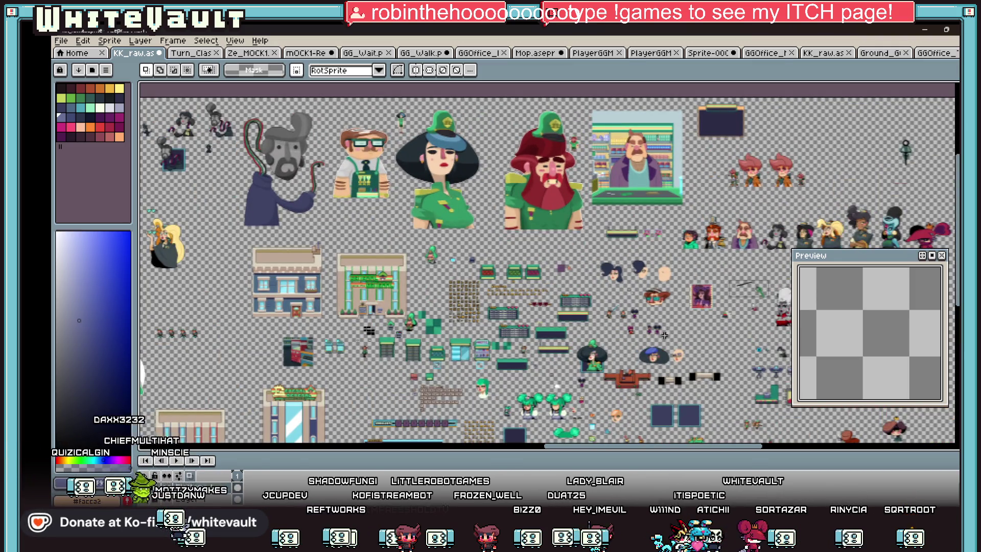
{"action": "scroll", "coordinate": [664, 335], "scroll_direction": "up", "scroll_amount": 1}
{"action": "scroll", "coordinate": [613, 230], "scroll_direction": "up", "scroll_amount": 1}
{"action": "scroll", "coordinate": [569, 133], "scroll_direction": "up", "scroll_amount": 1}
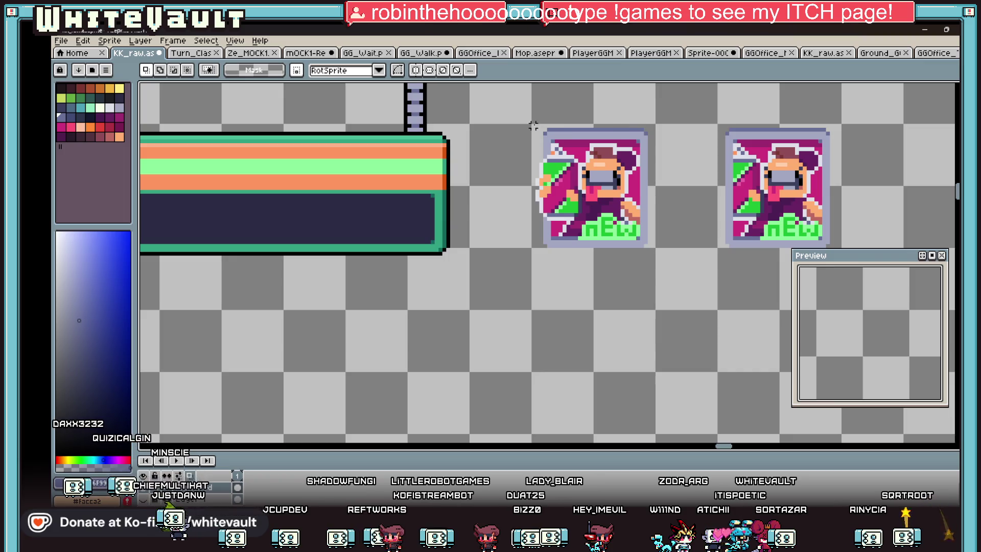
Marquee-select the left nEw poster icon on the sheet
{"action": "left_click_drag", "start_coordinate": [533, 125], "coordinate": [656, 249]}
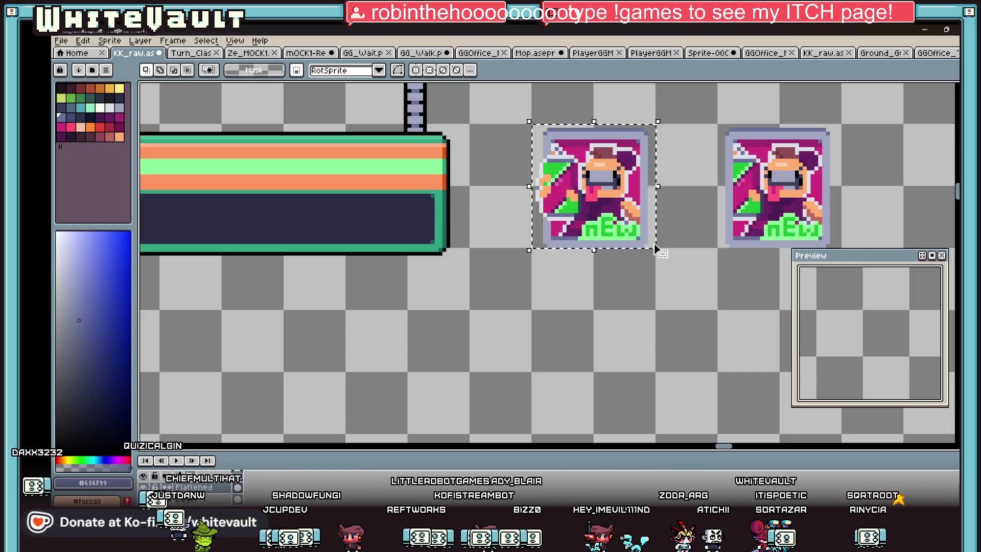
Create a new 32×32 sprite and paste the copied nEw icon into it
{"action": "left_click", "coordinate": [61, 40]}
{"action": "left_click", "coordinate": [73, 47]}
{"action": "left_click", "coordinate": [486, 367]}
{"action": "key", "text": "ctrl+v"}
{"action": "scroll", "coordinate": [605, 269], "scroll_direction": "up", "scroll_amount": 1}
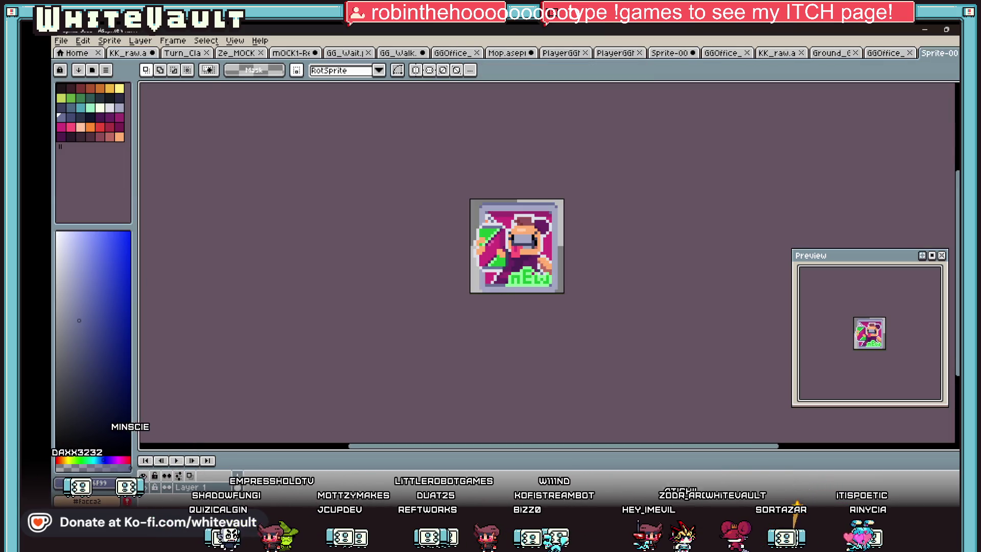
Save the sprite as Poster1.png in the Desktop g_gg folder
{"action": "left_click", "coordinate": [61, 40]}
{"action": "key", "text": "Return"}
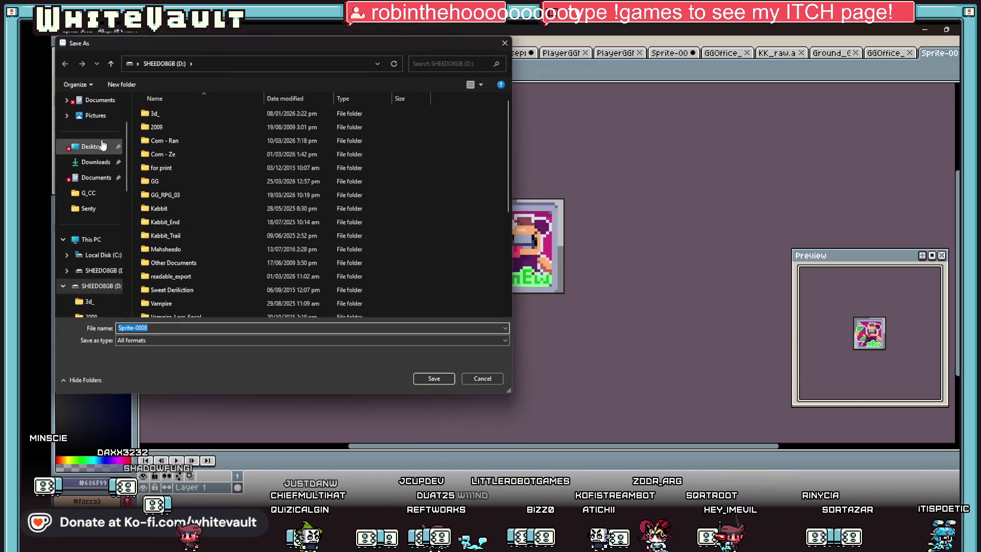
{"action": "left_click", "coordinate": [102, 146]}
{"action": "left_click", "coordinate": [180, 189]}
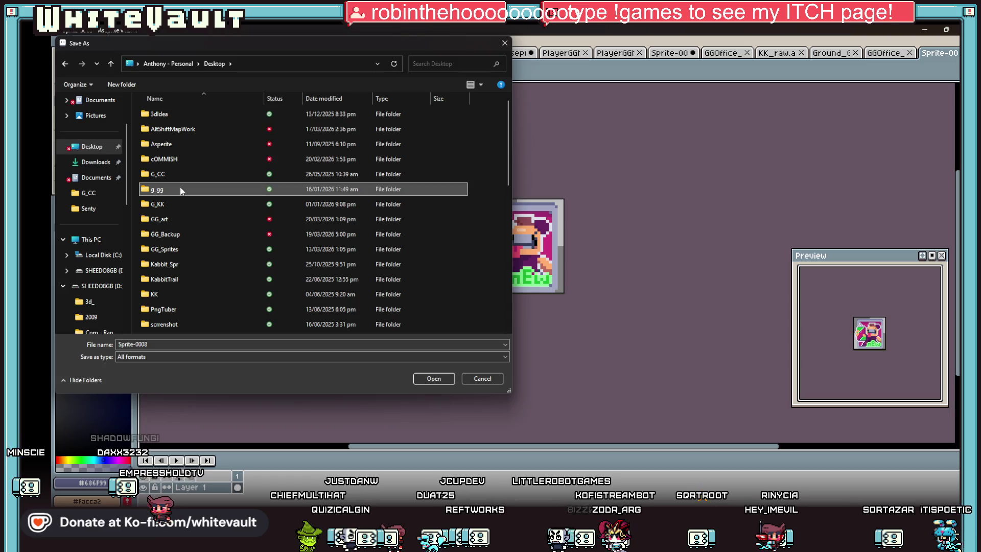
{"action": "double_click", "coordinate": [180, 189]}
{"action": "left_click", "coordinate": [182, 345]}
{"action": "double_click", "coordinate": [183, 345]}
{"action": "type", "text": "Poste"}
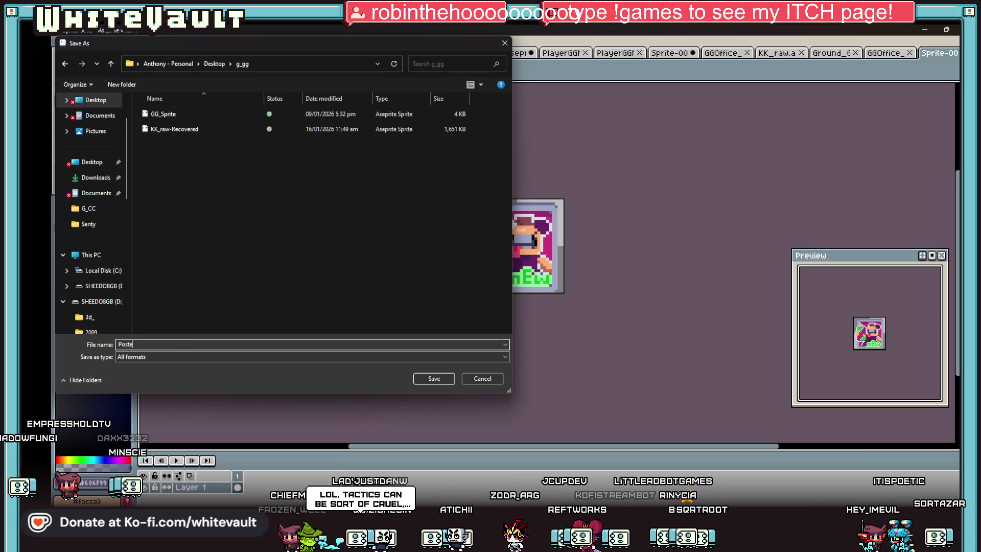
{"action": "type", "text": "r1"}
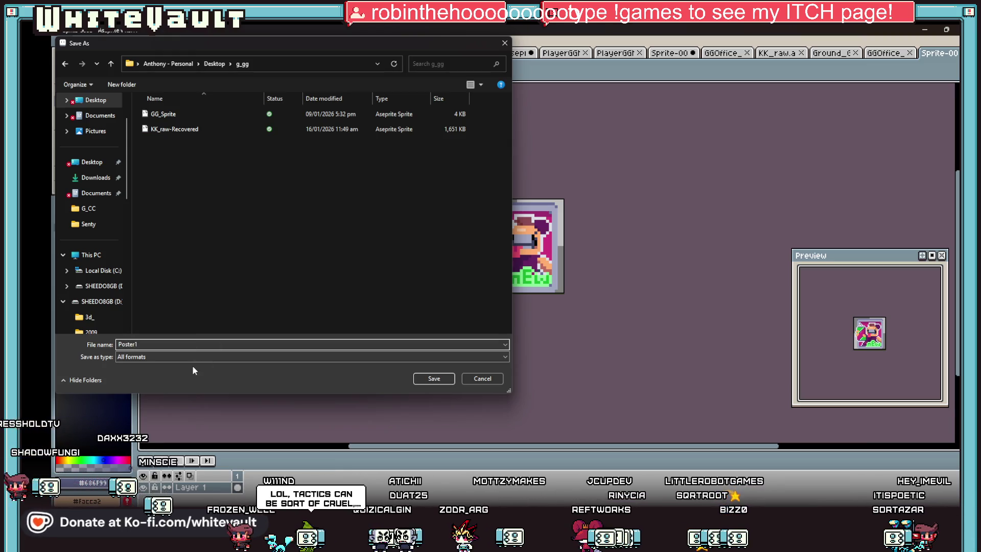
{"action": "left_click", "coordinate": [192, 358]}
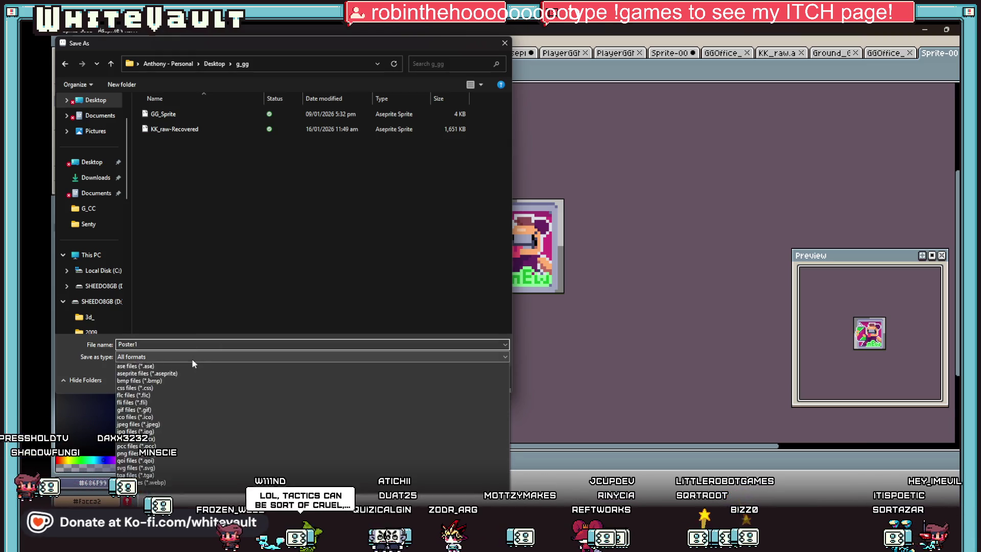
{"action": "left_click", "coordinate": [154, 462]}
{"action": "left_click", "coordinate": [430, 387]}
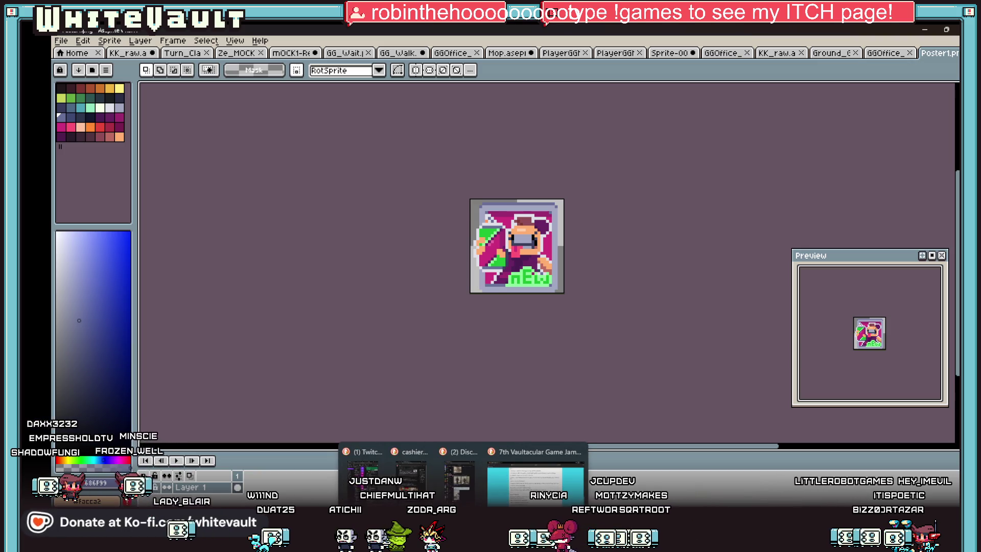
Import Poster1 into Bakin as a slice animation stamp with No Billboard Processing
{"action": "left_click", "coordinate": [537, 472]}
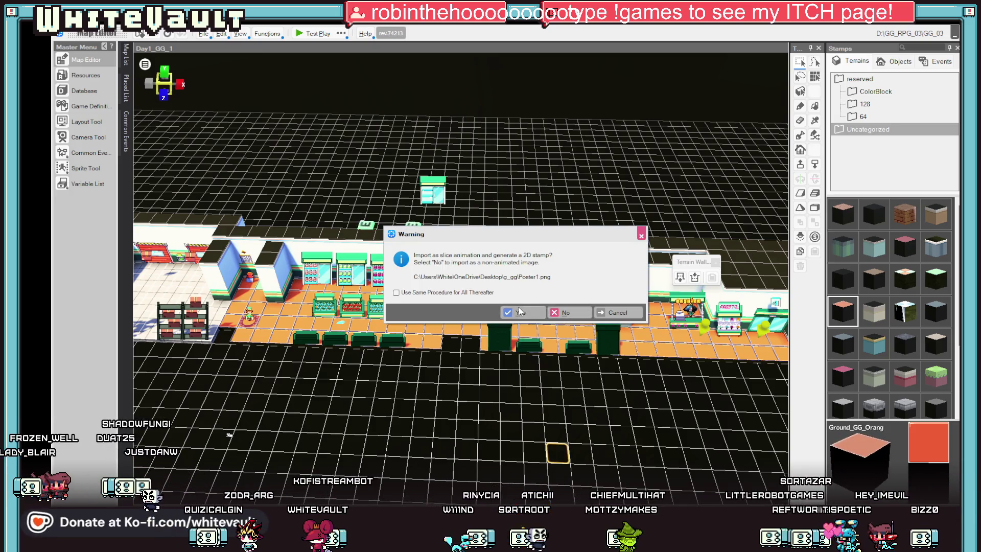
{"action": "left_click", "coordinate": [528, 317]}
{"action": "left_click", "coordinate": [412, 246]}
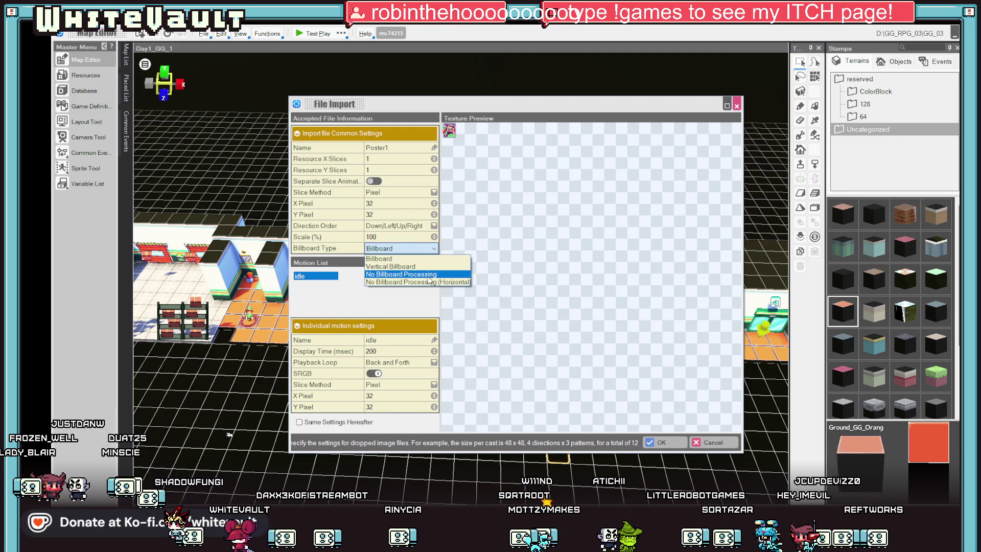
{"action": "left_click", "coordinate": [406, 274]}
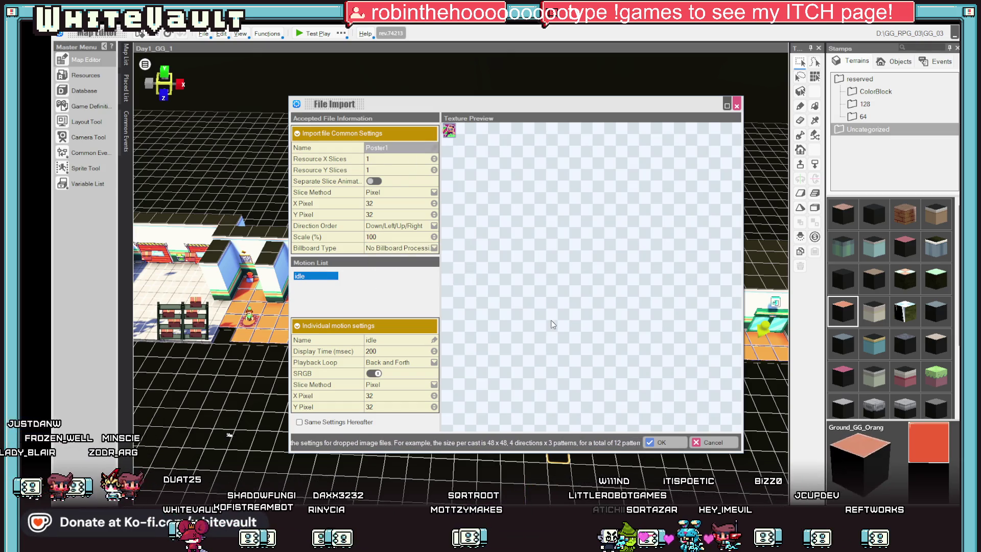
{"action": "left_click", "coordinate": [658, 443]}
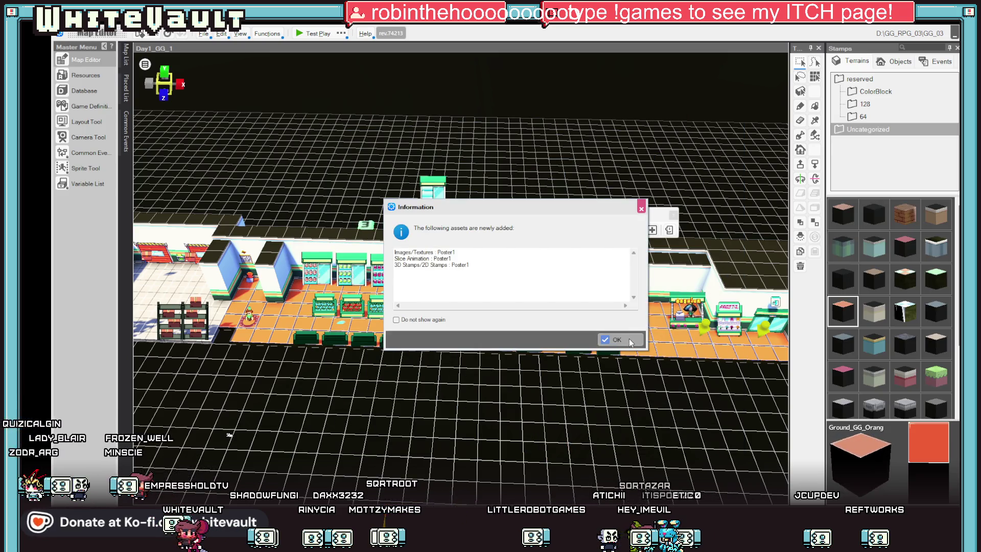
{"action": "left_click", "coordinate": [621, 336]}
{"action": "scroll", "coordinate": [491, 321], "scroll_direction": "up", "scroll_amount": 3}
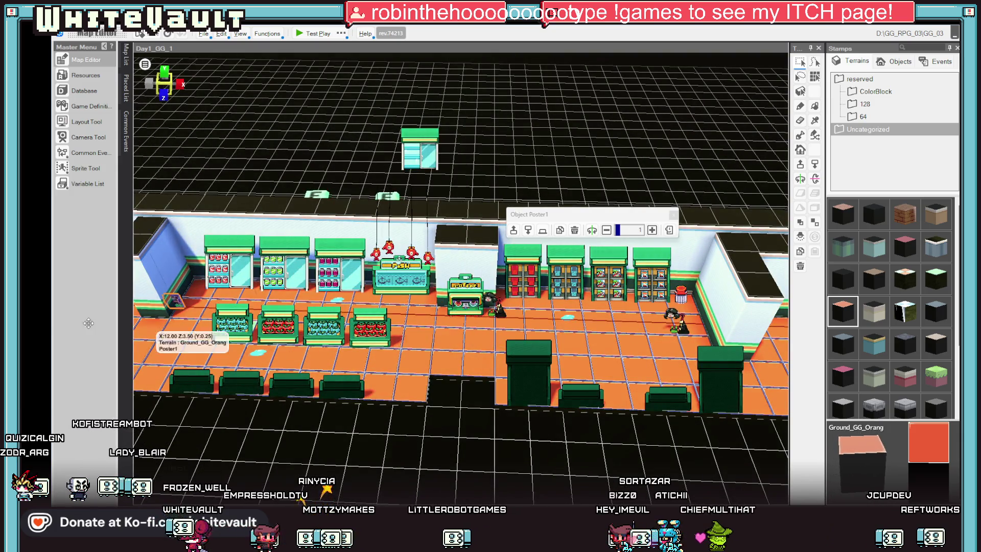
Select the placed Poster1 object and nudge it along the wall by the left doorway
{"action": "key", "text": "Left"}
{"action": "key", "text": "Left"}
{"action": "key", "text": "Left"}
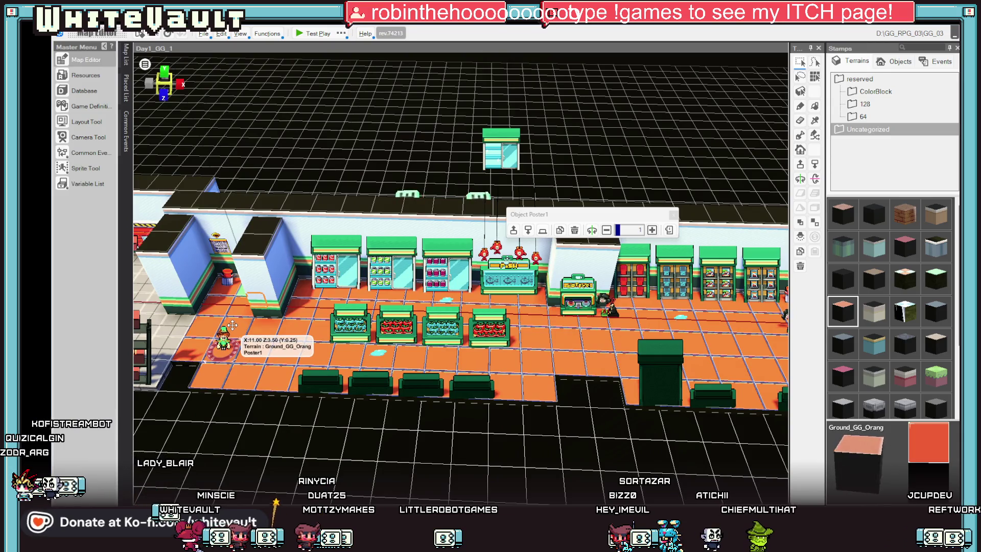
{"action": "left_click", "coordinate": [255, 332]}
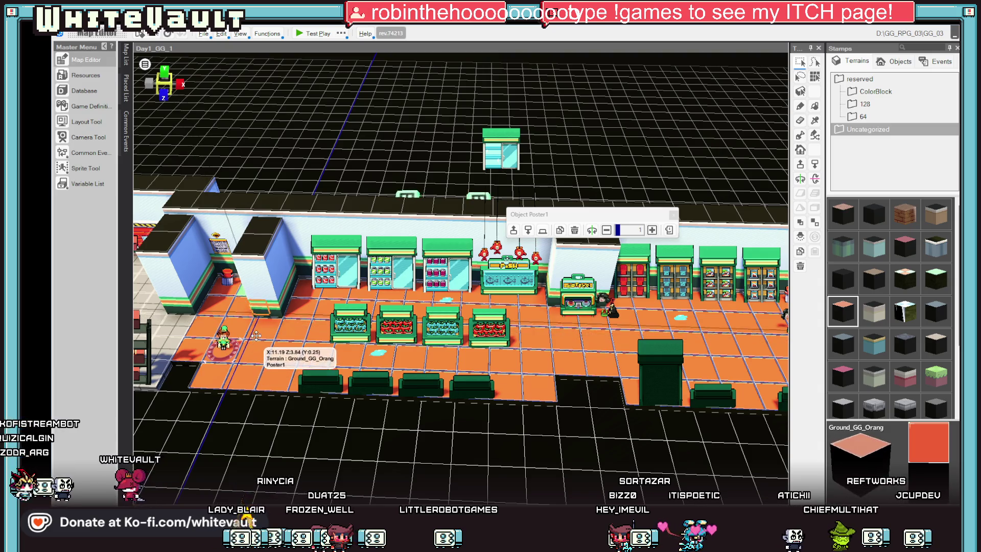
{"action": "left_click", "coordinate": [255, 340]}
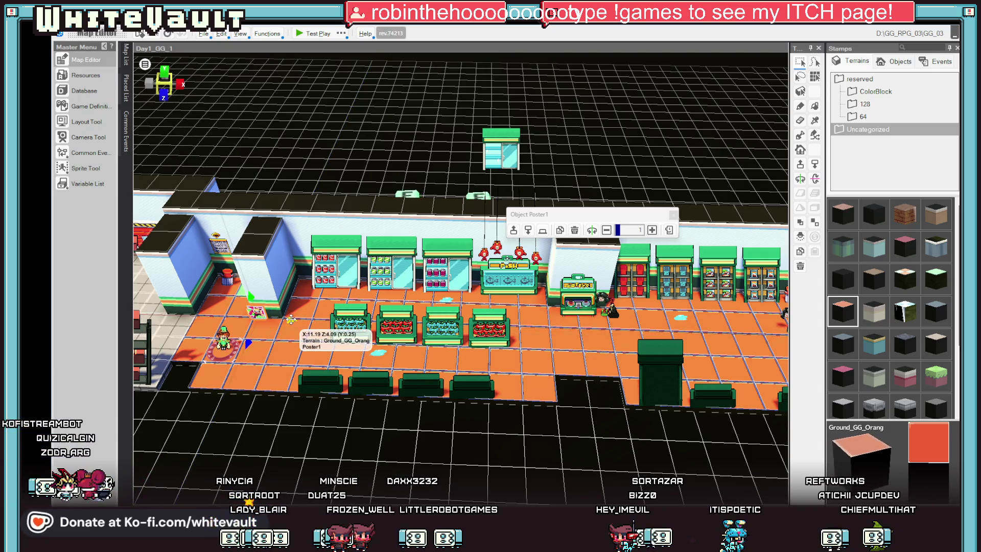
{"action": "left_click_drag", "start_coordinate": [290, 319], "coordinate": [295, 320]}
{"action": "left_click", "coordinate": [266, 302]}
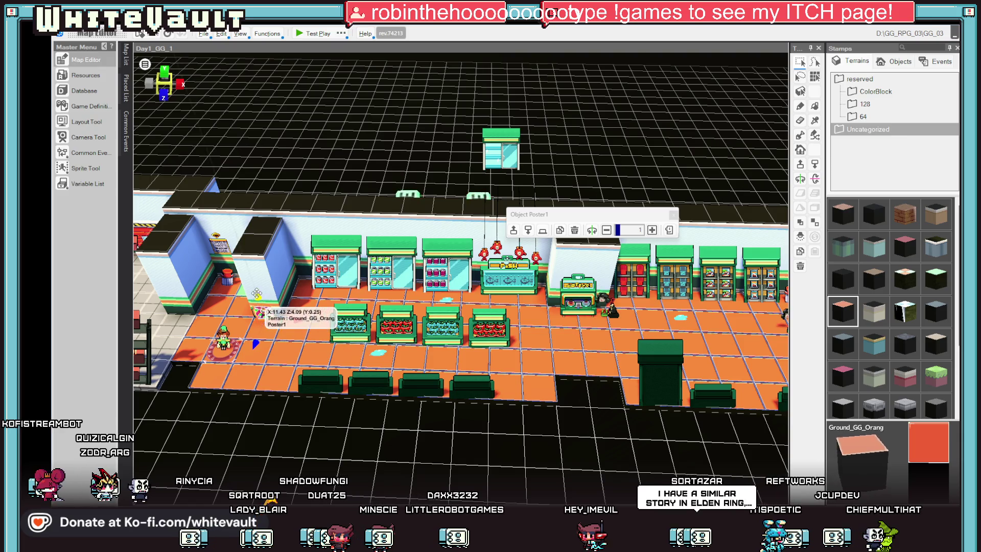
{"action": "left_click_drag", "start_coordinate": [257, 294], "coordinate": [318, 310]}
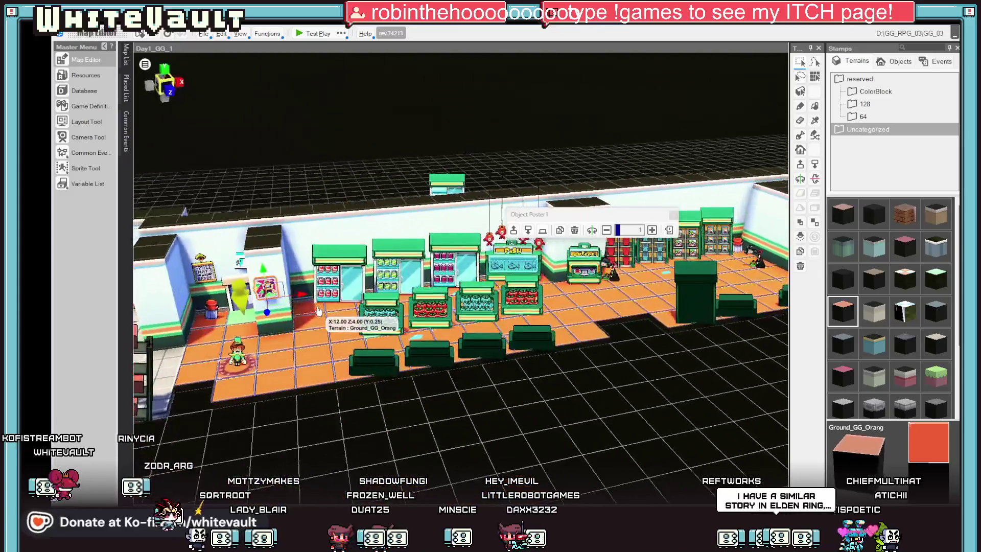
{"action": "scroll", "coordinate": [318, 310], "scroll_direction": "down", "scroll_amount": 2}
{"action": "scroll", "coordinate": [306, 310], "scroll_direction": "down", "scroll_amount": 2}
{"action": "scroll", "coordinate": [295, 310], "scroll_direction": "down", "scroll_amount": 1}
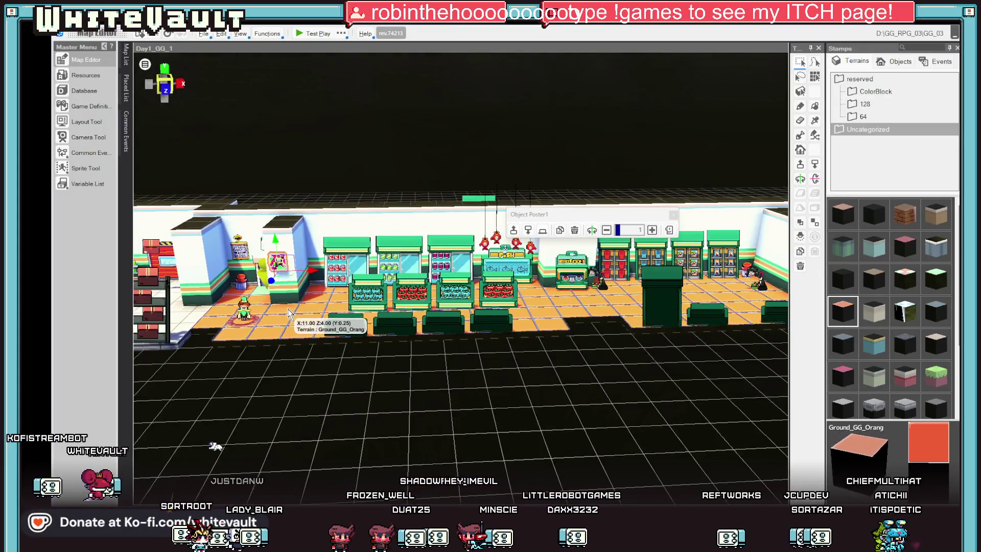
{"action": "scroll", "coordinate": [291, 313], "scroll_direction": "up", "scroll_amount": 1}
Move the poster up and right onto the wall face beside the coffee machine, then launch test play
{"action": "right_click", "coordinate": [295, 303]}
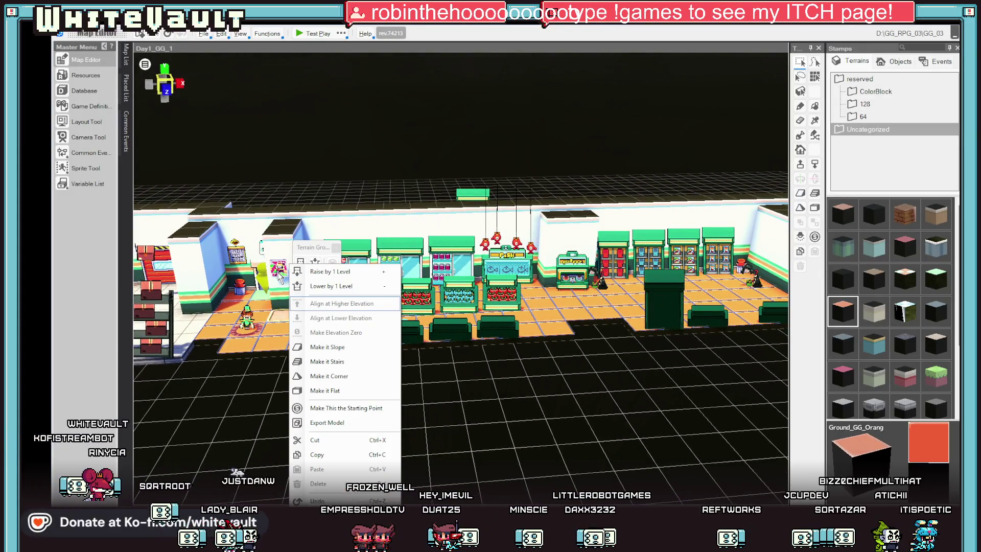
{"action": "left_click", "coordinate": [279, 275]}
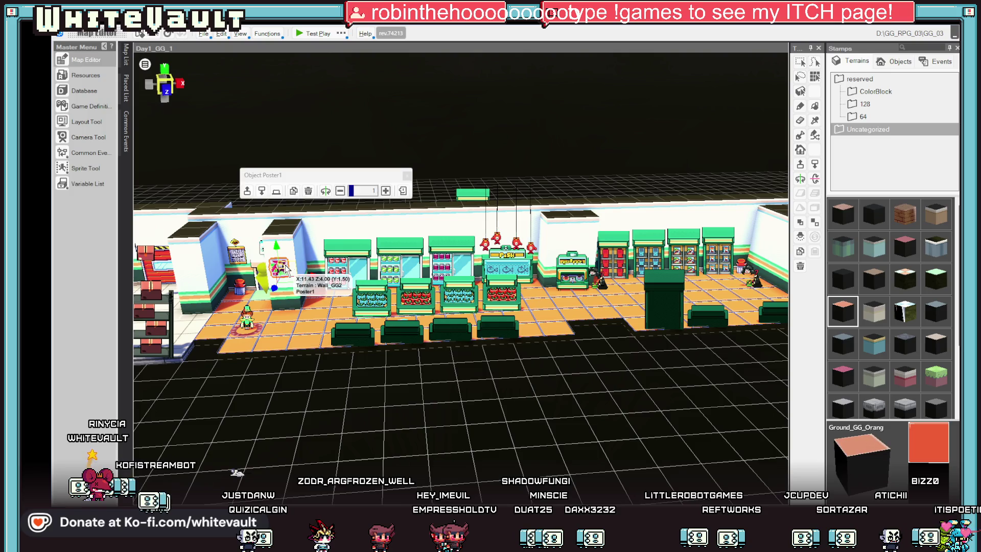
{"action": "left_click_drag", "start_coordinate": [286, 265], "coordinate": [314, 281]}
{"action": "left_click_drag", "start_coordinate": [322, 229], "coordinate": [599, 244]}
{"action": "left_click_drag", "start_coordinate": [589, 189], "coordinate": [575, 218]}
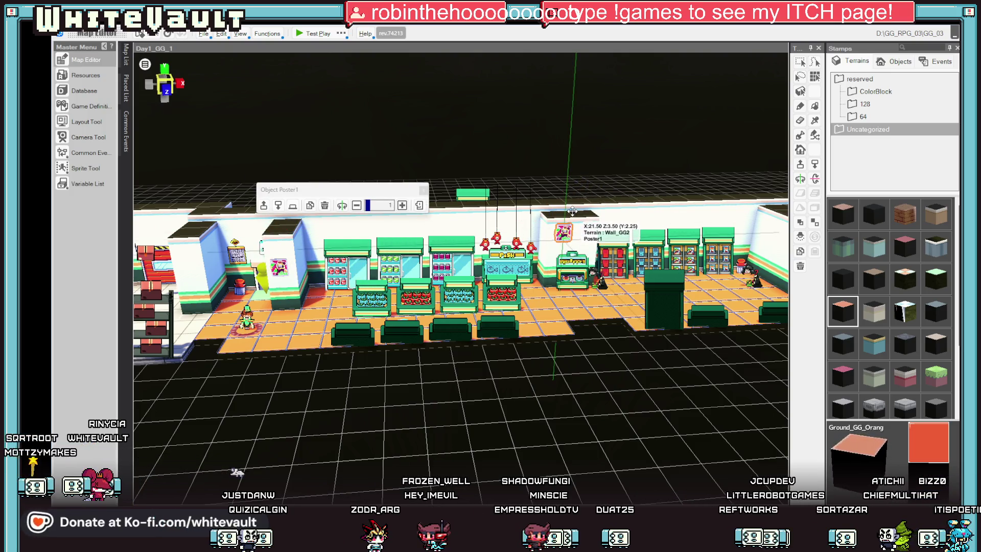
{"action": "scroll", "coordinate": [612, 301], "scroll_direction": "up", "scroll_amount": 1}
{"action": "scroll", "coordinate": [603, 283], "scroll_direction": "up", "scroll_amount": 1}
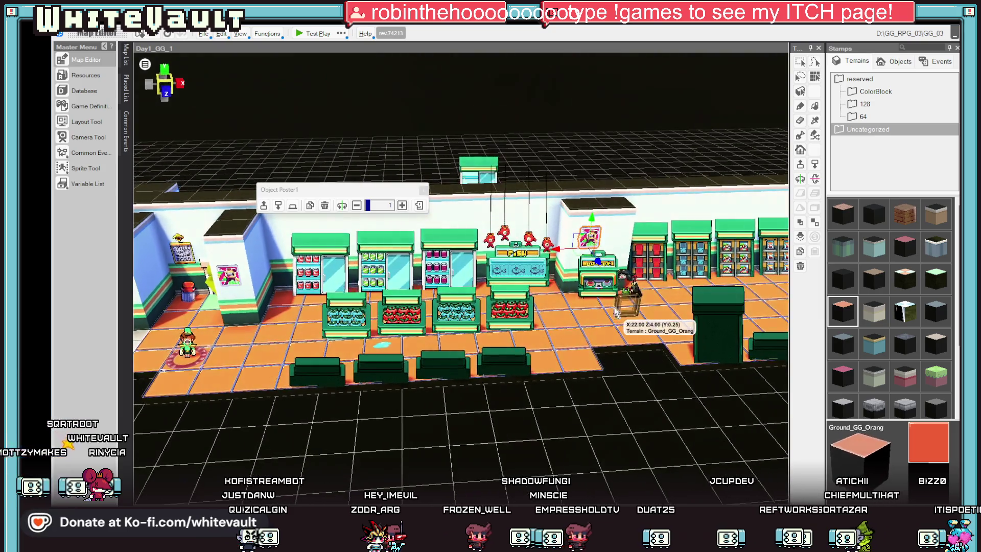
{"action": "mouse_move", "coordinate": [593, 255]}
{"action": "left_mouse_down"}
{"action": "mouse_move", "coordinate": [421, 155]}
{"action": "mouse_move", "coordinate": [559, 241]}
{"action": "mouse_move", "coordinate": [577, 285]}
{"action": "mouse_move", "coordinate": [585, 268]}
{"action": "mouse_move", "coordinate": [581, 354]}
{"action": "mouse_move", "coordinate": [595, 351]}
{"action": "left_mouse_up"}
{"action": "left_click", "coordinate": [596, 280]}
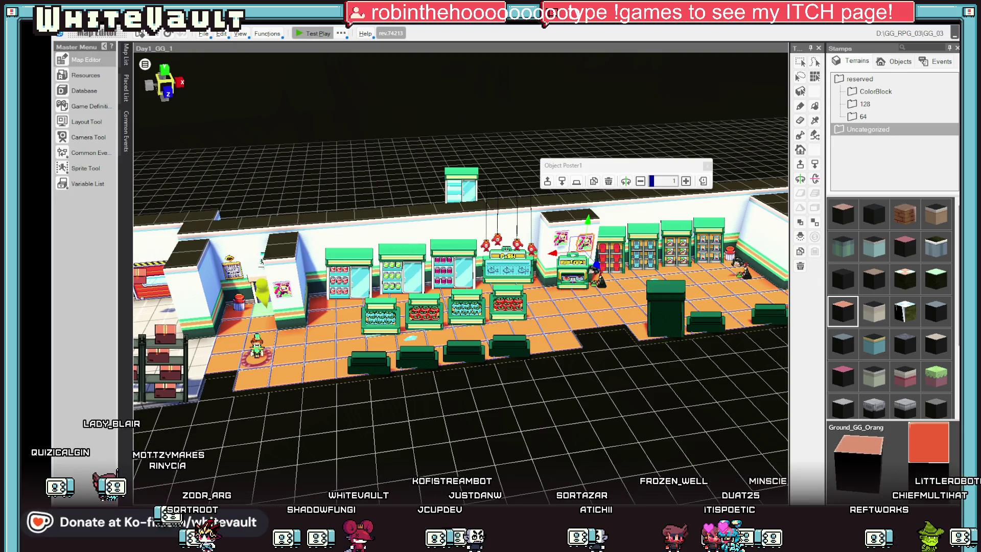
{"action": "left_click", "coordinate": [315, 33]}
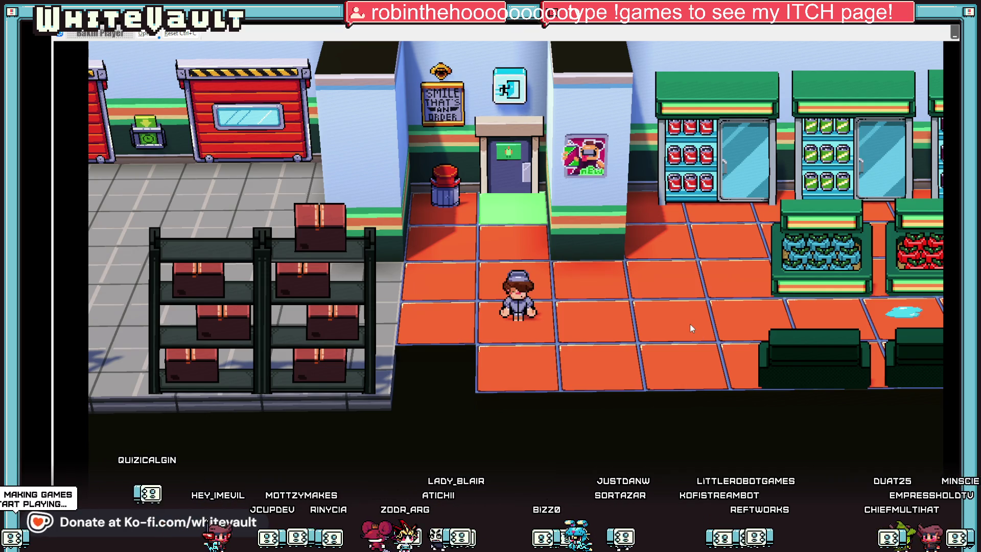
Walk the character through the store to the posters by the coffee machine, then shrink the player window
{"action": "key", "text": "Up"}
{"action": "key", "text": "Right"}
{"action": "key", "text": "Right"}
{"action": "key", "text": "Right"}
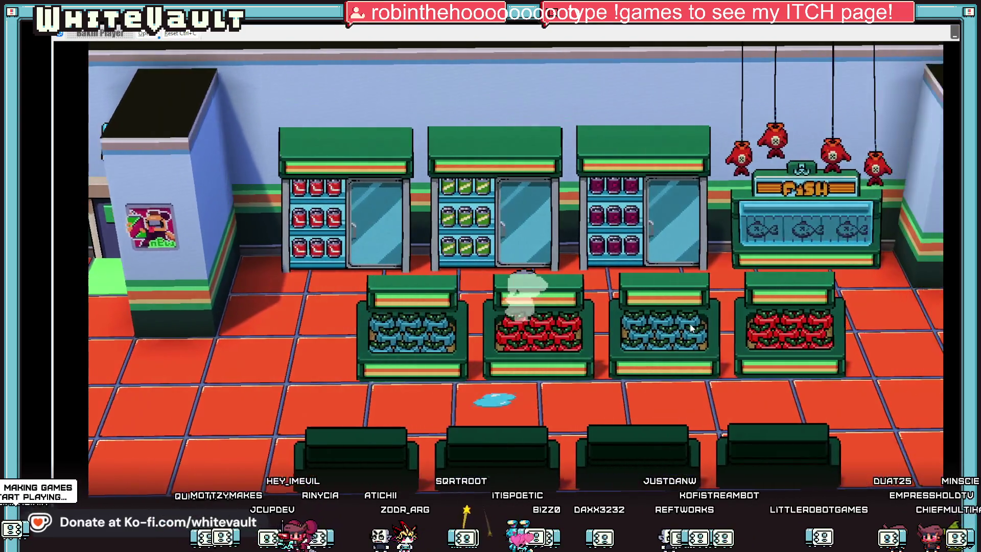
{"action": "key", "text": "Right"}
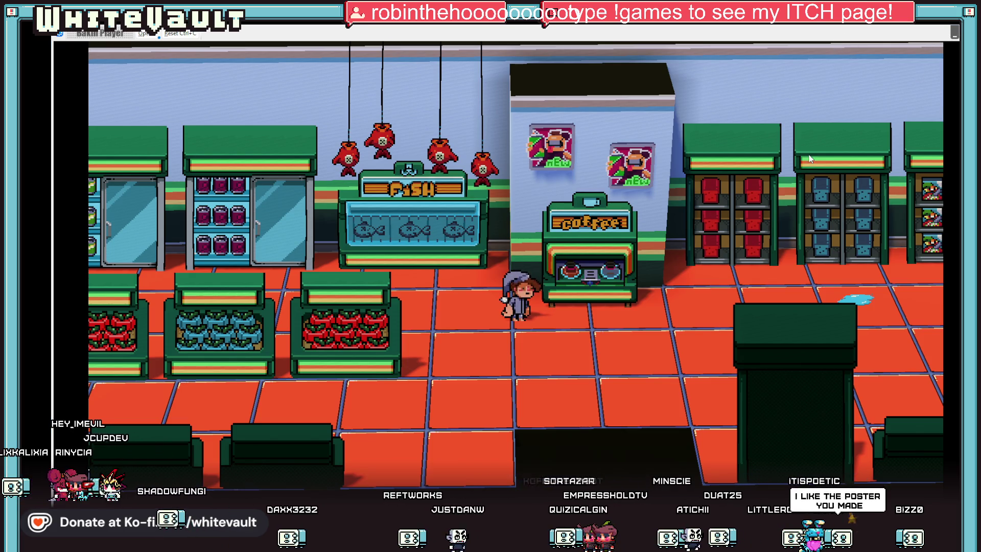
{"action": "key", "text": "Right"}
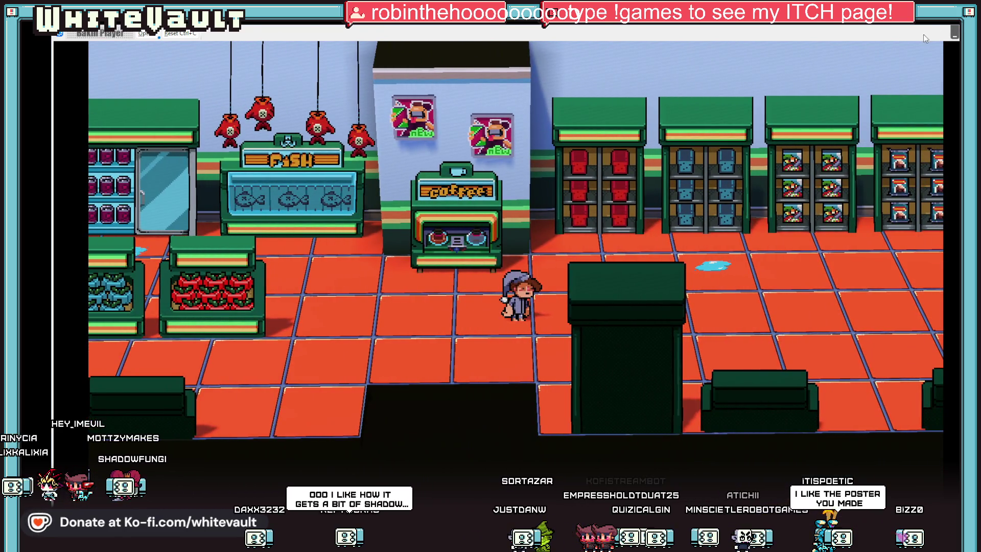
{"action": "left_click_drag", "start_coordinate": [924, 35], "coordinate": [883, 76]}
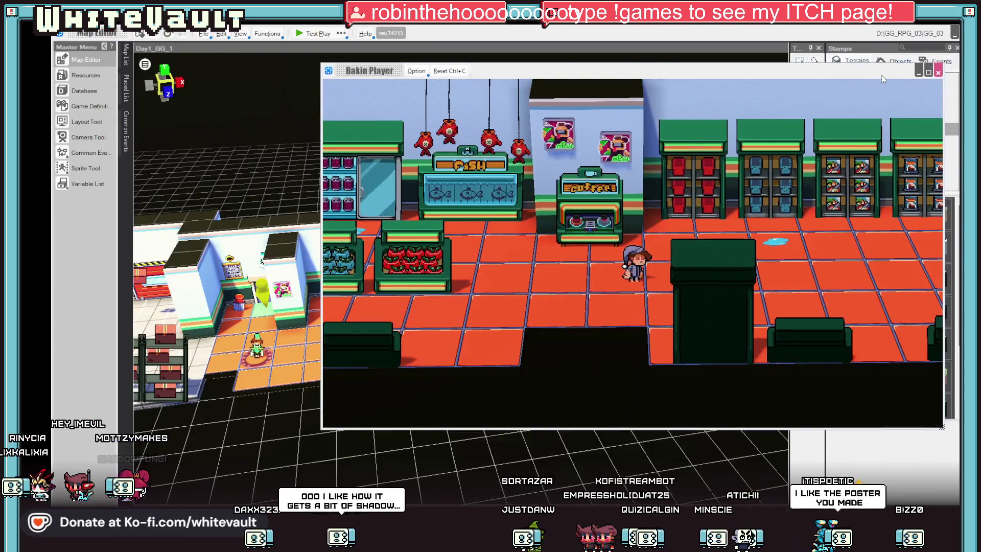
Close the player, check the Poster1 objects on the pillar by the coffee machine, then start test play
{"action": "left_click", "coordinate": [939, 71]}
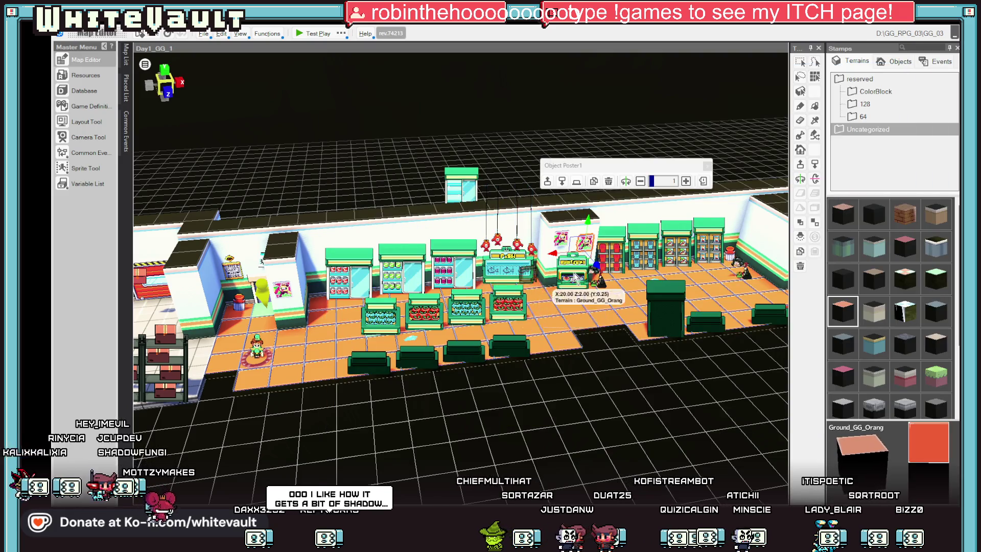
{"action": "scroll", "coordinate": [606, 231], "scroll_direction": "up", "scroll_amount": 3}
{"action": "left_click", "coordinate": [606, 222]}
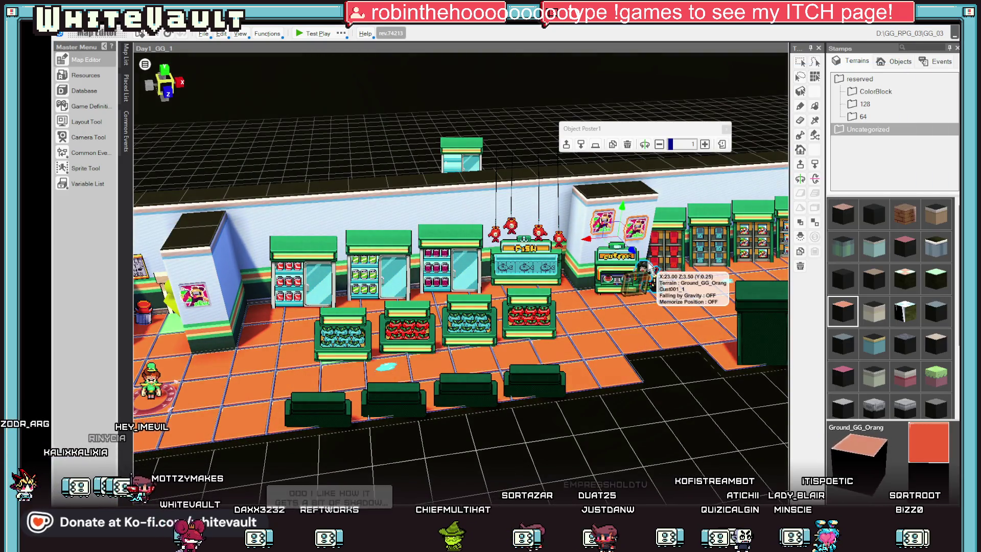
{"action": "left_click", "coordinate": [625, 247]}
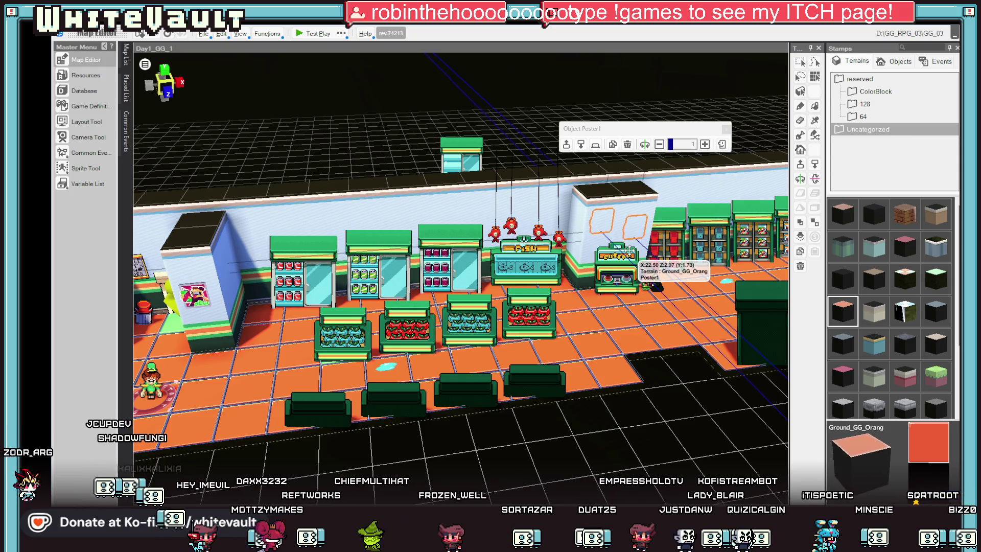
{"action": "left_click", "coordinate": [625, 253]}
{"action": "scroll", "coordinate": [698, 286], "scroll_direction": "up", "scroll_amount": 2}
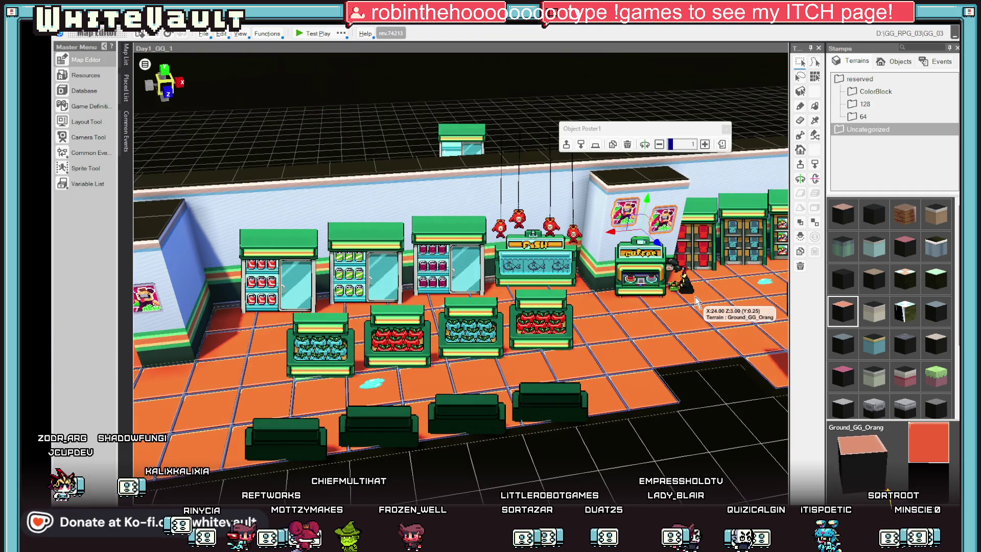
{"action": "left_click", "coordinate": [706, 211]}
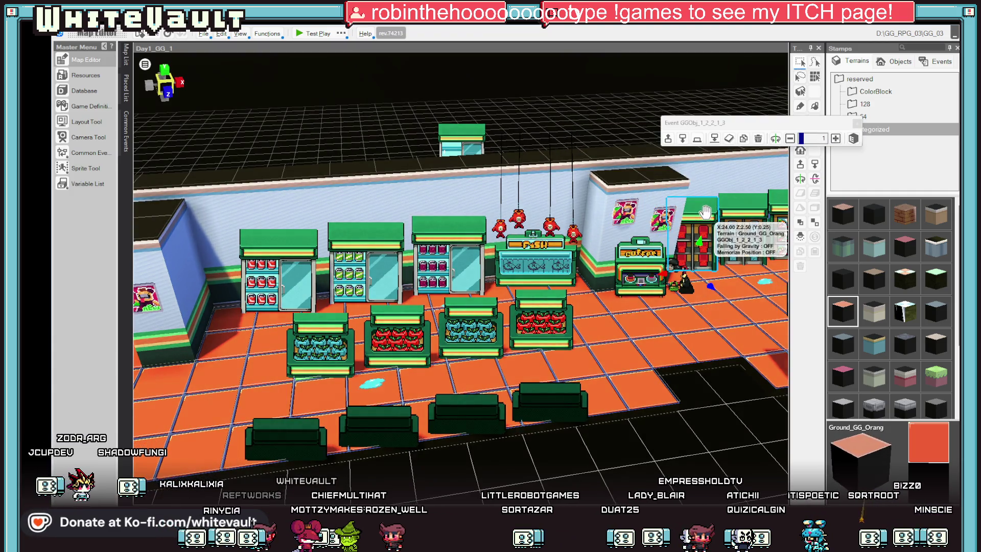
{"action": "left_click", "coordinate": [666, 220]}
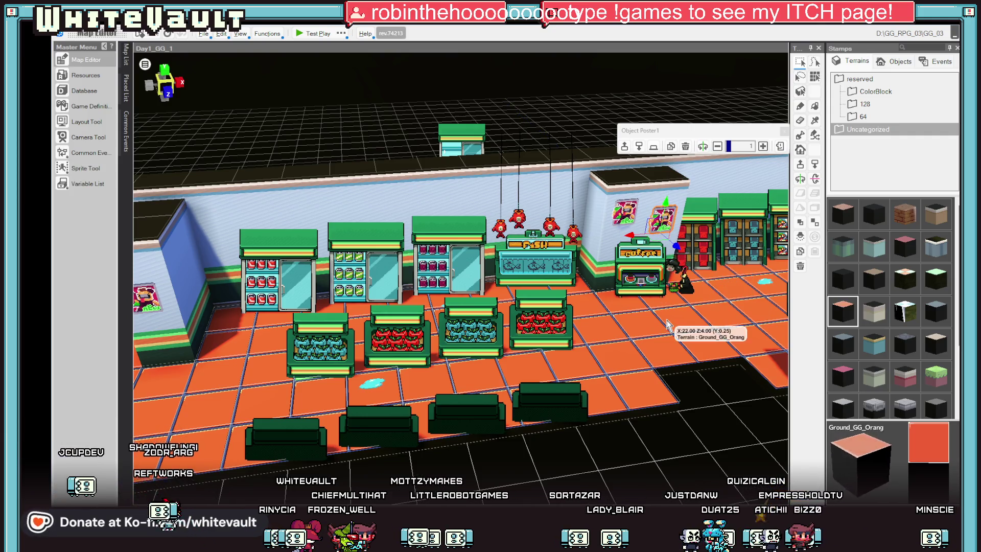
{"action": "scroll", "coordinate": [656, 315], "scroll_direction": "down", "scroll_amount": 2}
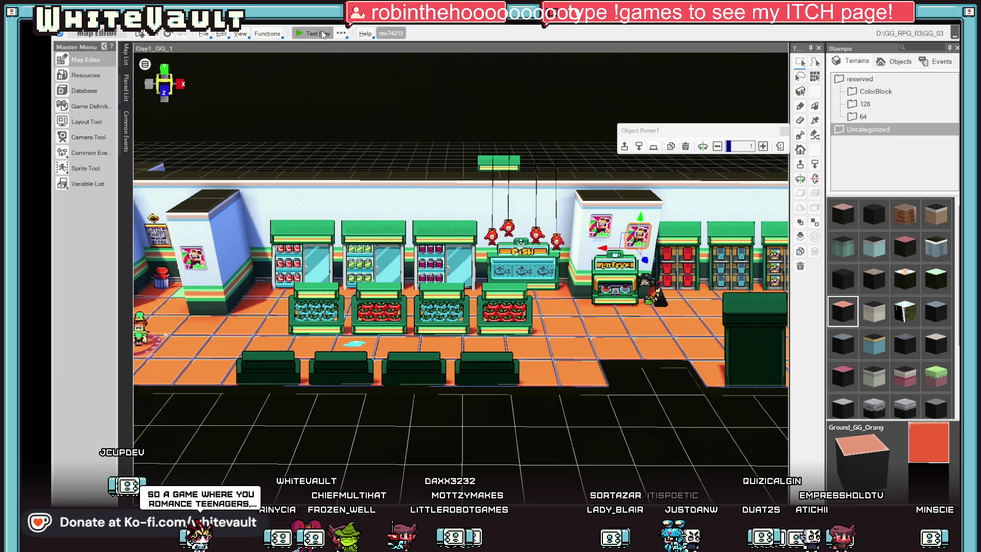
{"action": "left_click", "coordinate": [325, 33]}
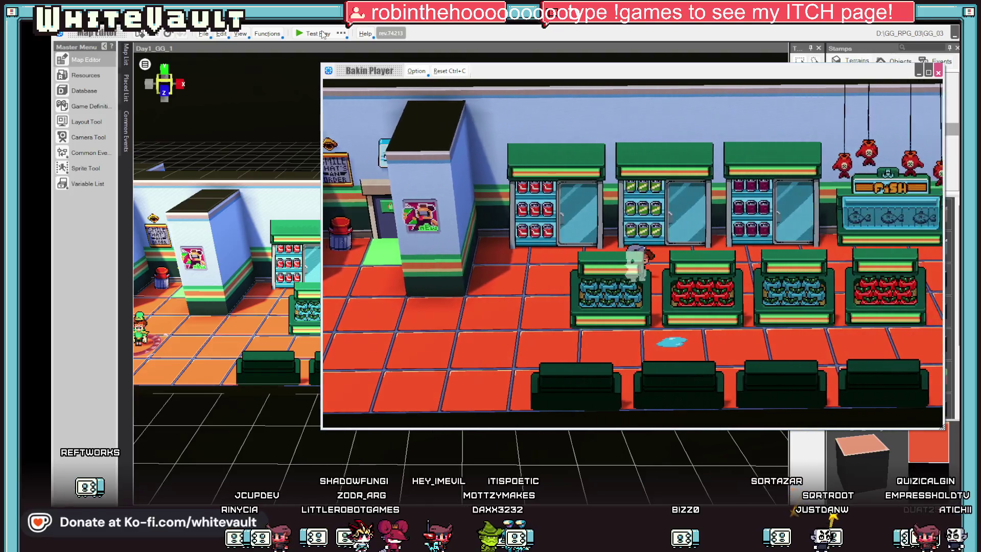
Walk right to the cashier counter, then left past the shelves into the back room
{"action": "key", "text": "Right"}
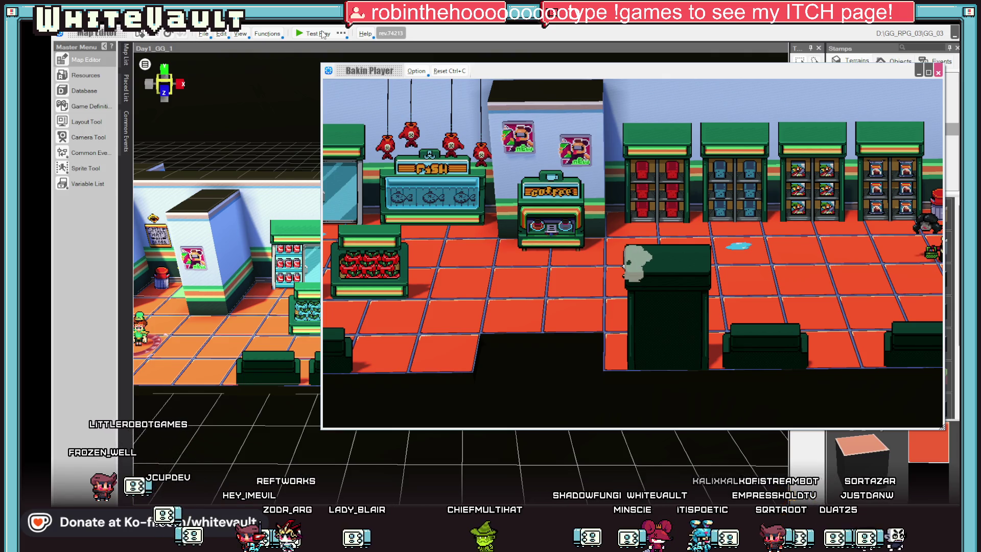
{"action": "key", "text": "Right"}
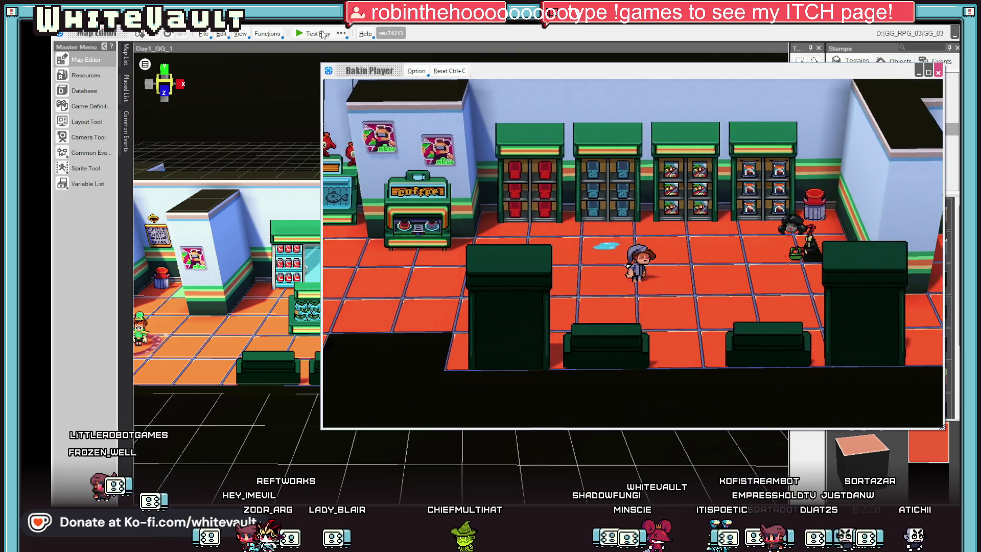
{"action": "key", "text": "Right"}
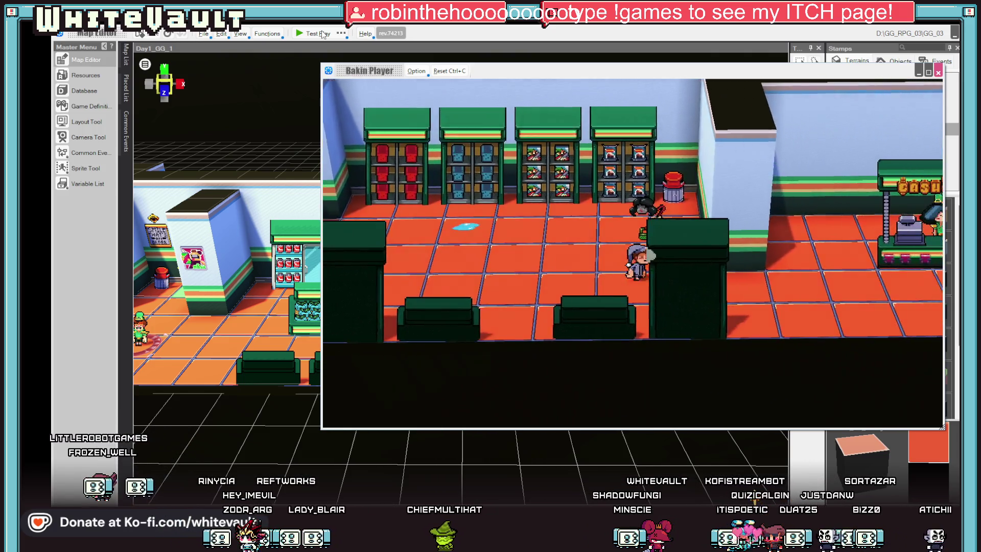
{"action": "key", "text": "Right"}
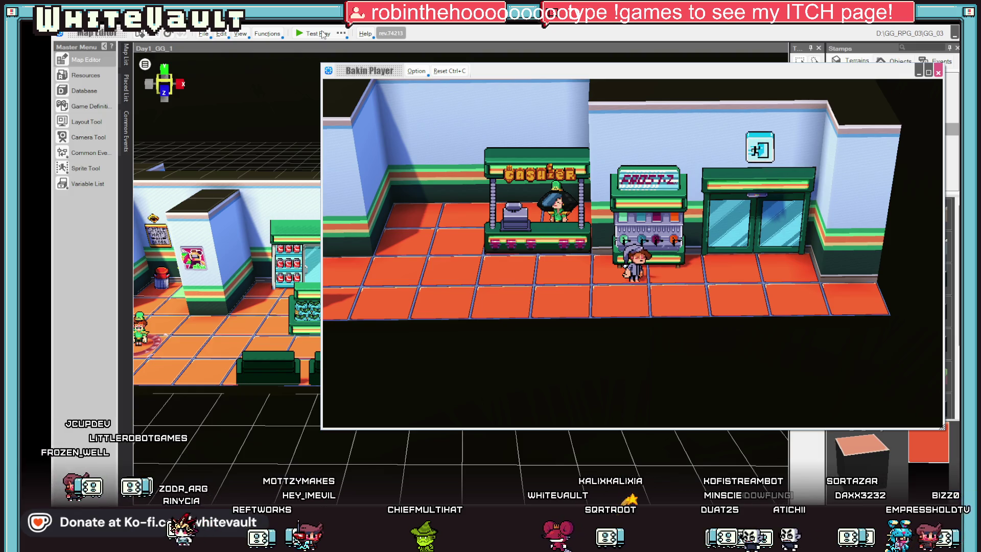
{"action": "key", "text": "Left"}
{"action": "key", "text": "Left"}
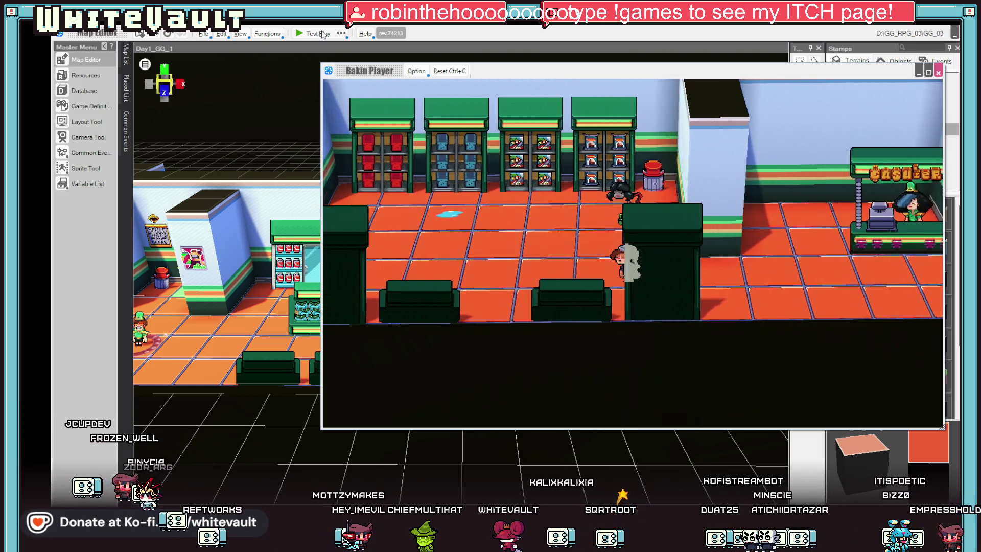
{"action": "key", "text": "Left"}
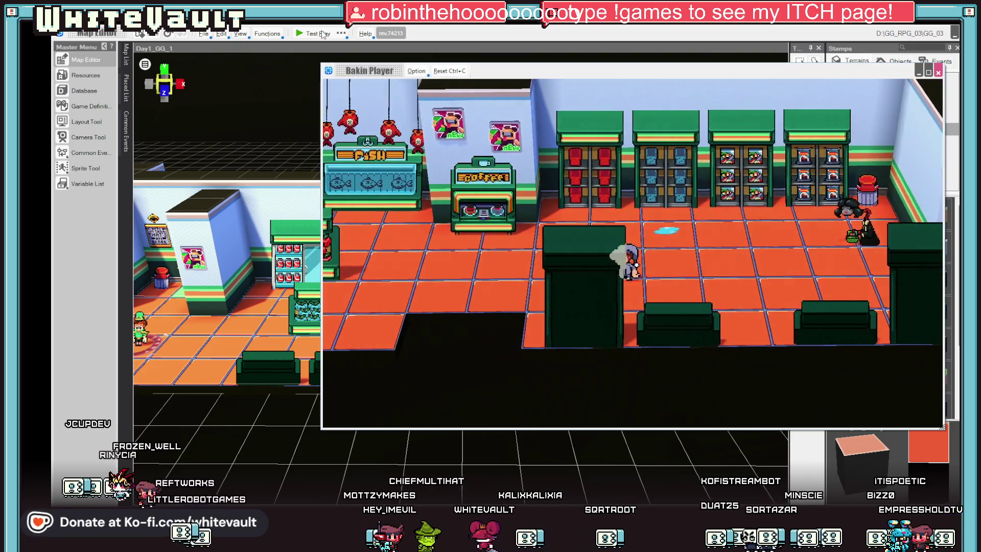
{"action": "key", "text": "Left"}
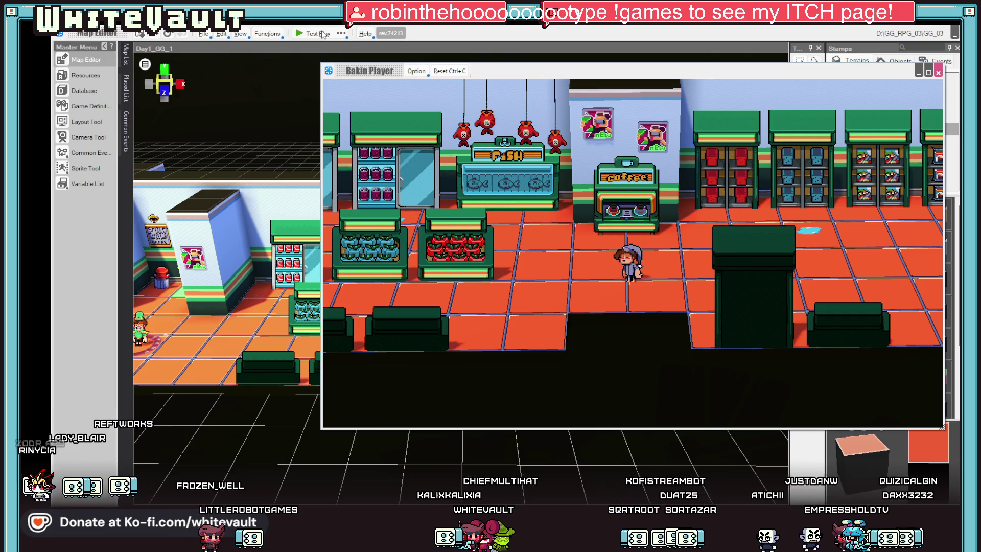
{"action": "key", "text": "Left"}
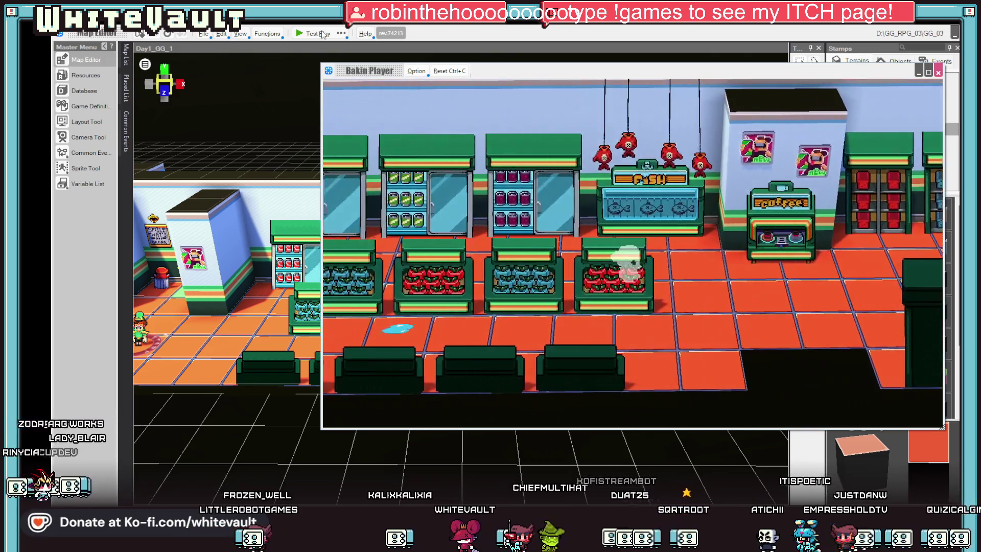
{"action": "key", "text": "Left"}
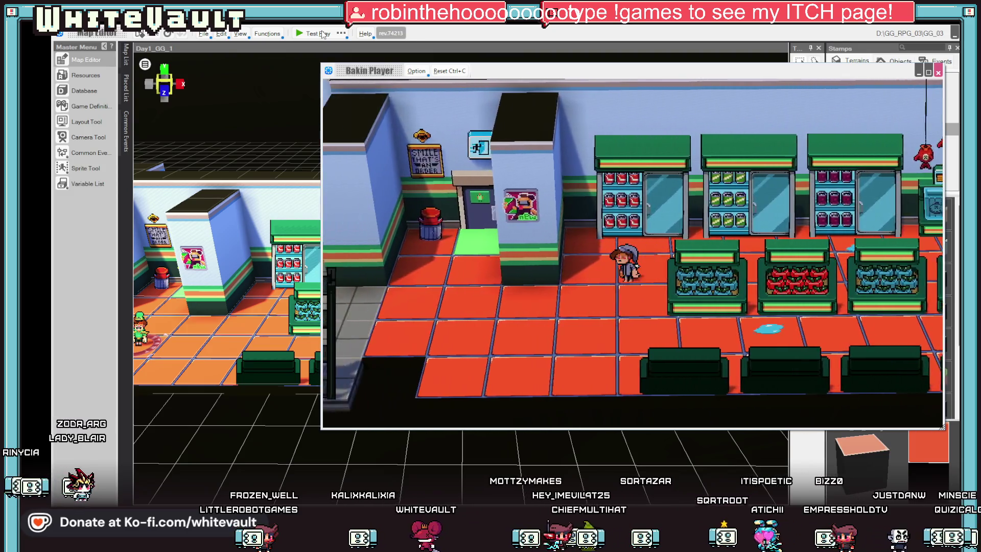
{"action": "key", "text": "Left"}
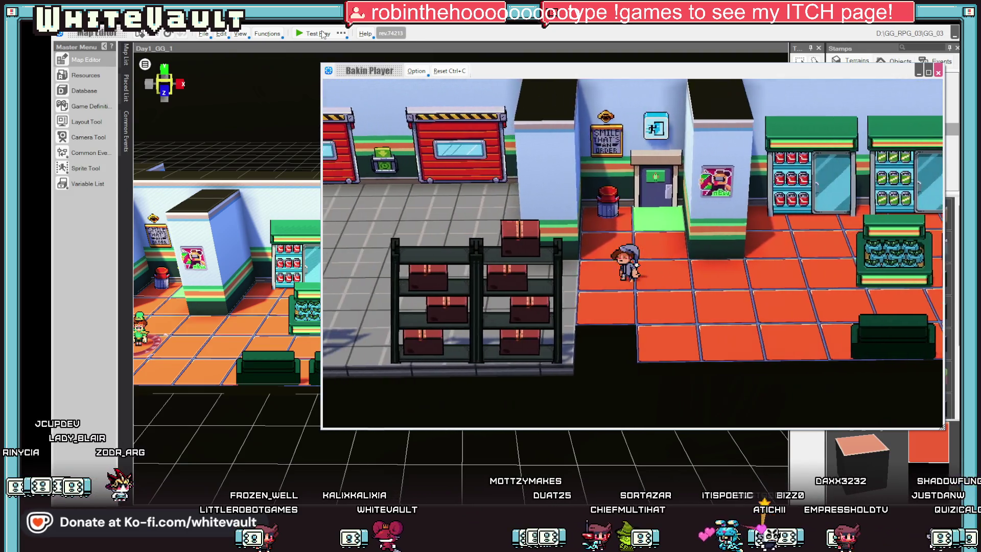
Walk back right past the posters by the coffee stand to the cashier wall and store front
{"action": "key", "text": "Right"}
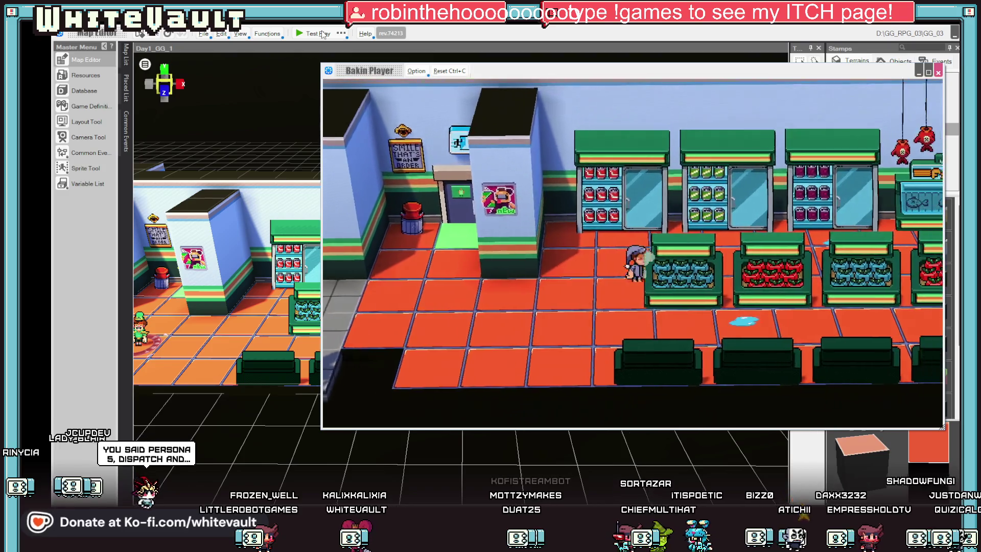
{"action": "key", "text": "Right"}
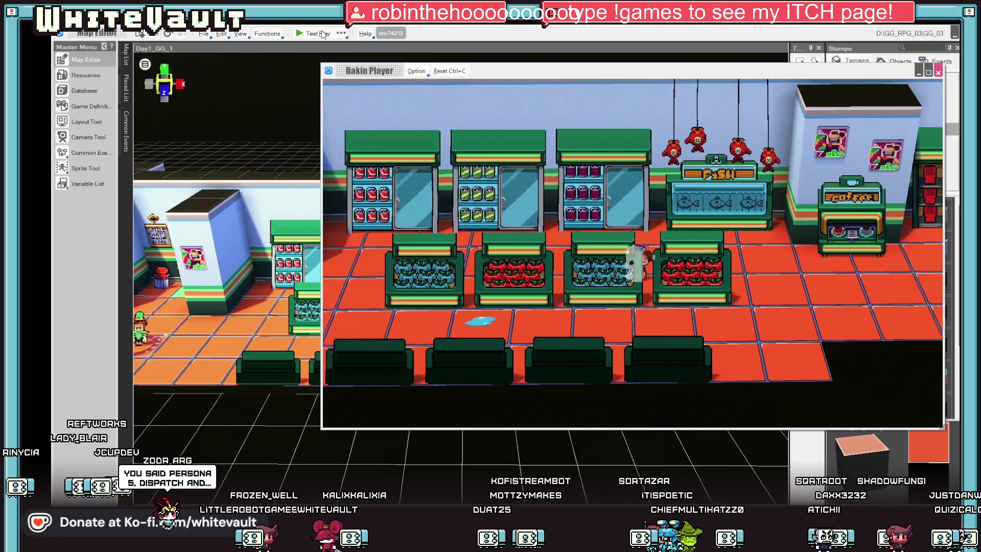
{"action": "key", "text": "Right"}
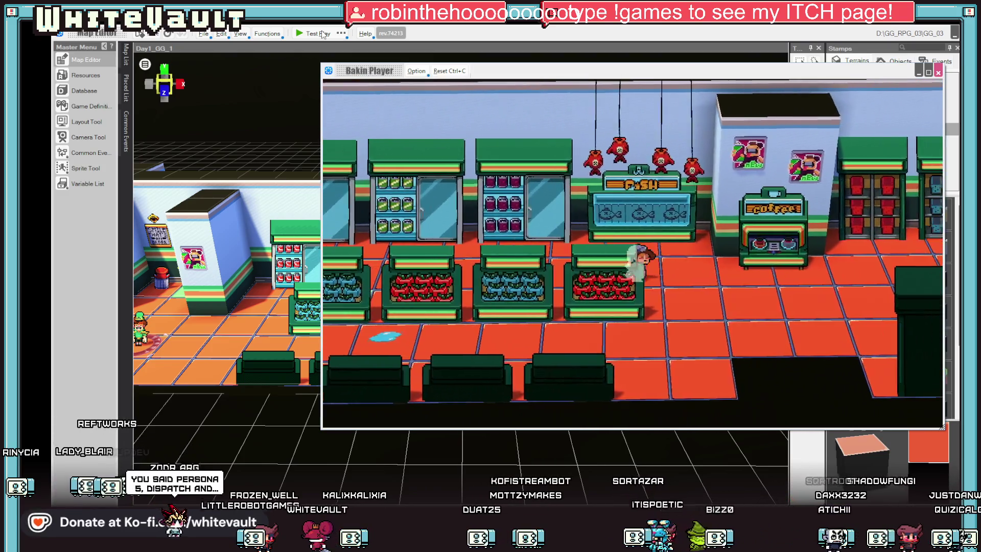
{"action": "key", "text": "Right"}
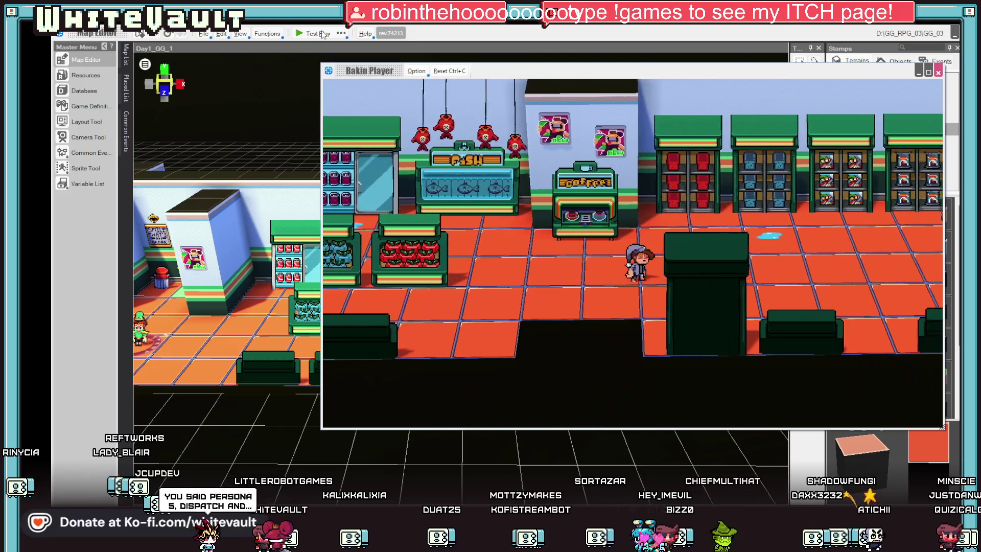
{"action": "key", "text": "Right"}
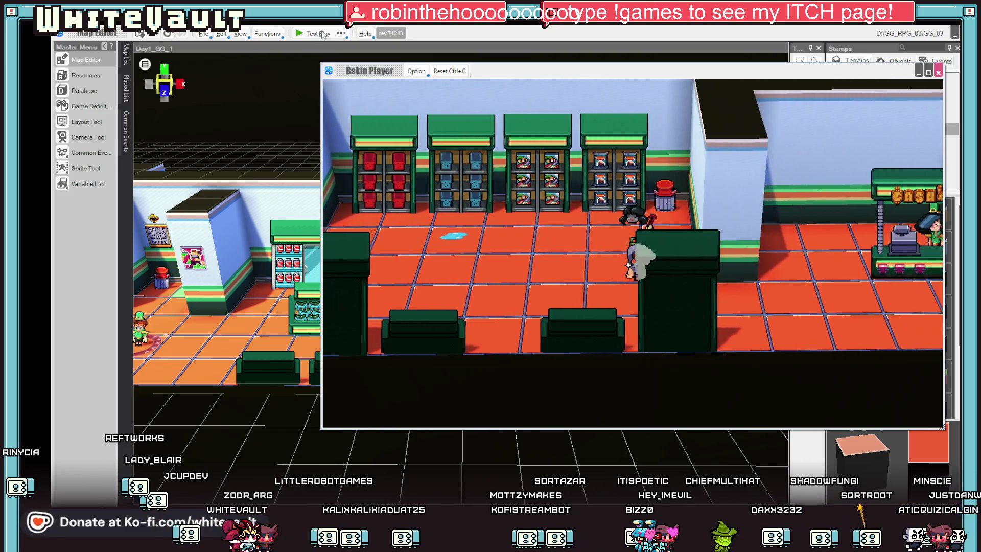
{"action": "key", "text": "Right"}
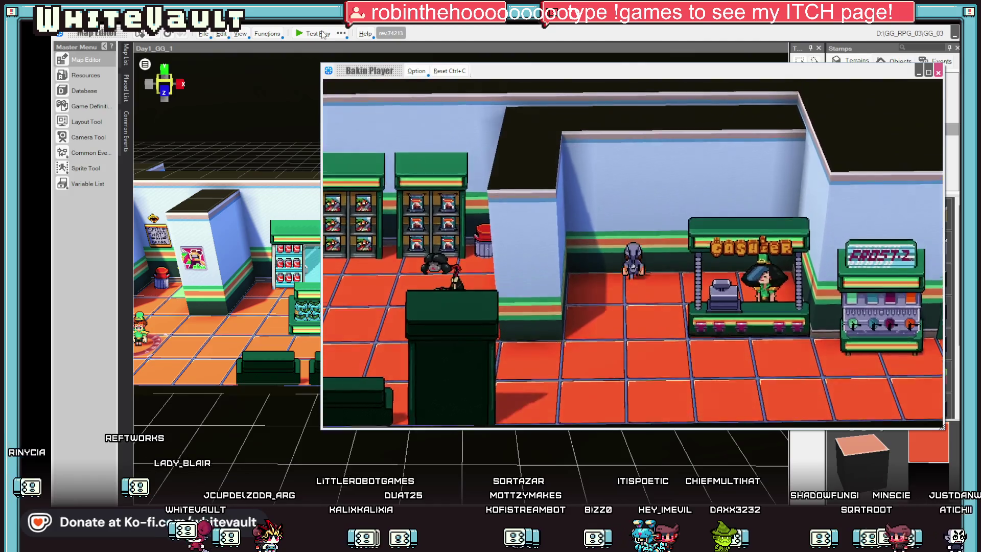
{"action": "key", "text": "Left"}
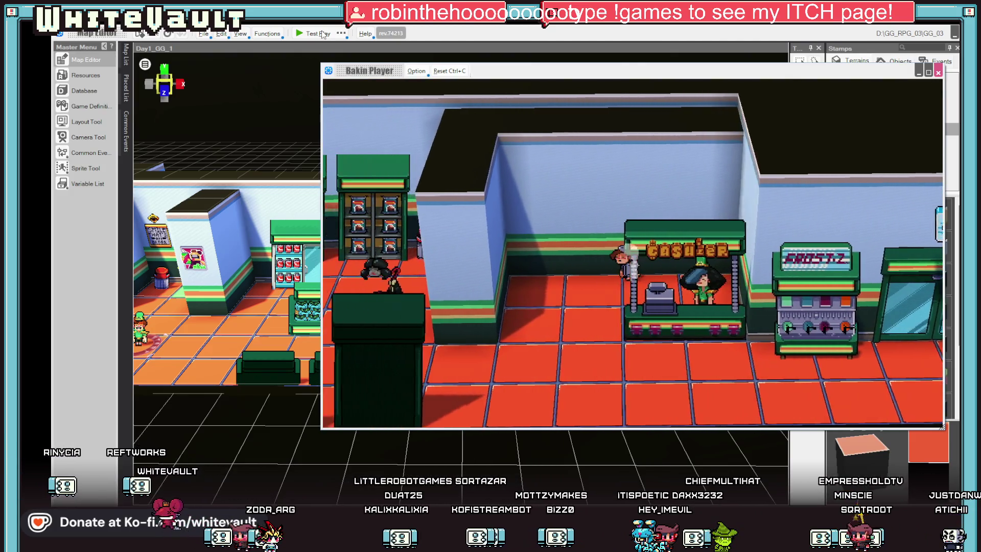
{"action": "key", "text": "Down"}
{"action": "key", "text": "Up"}
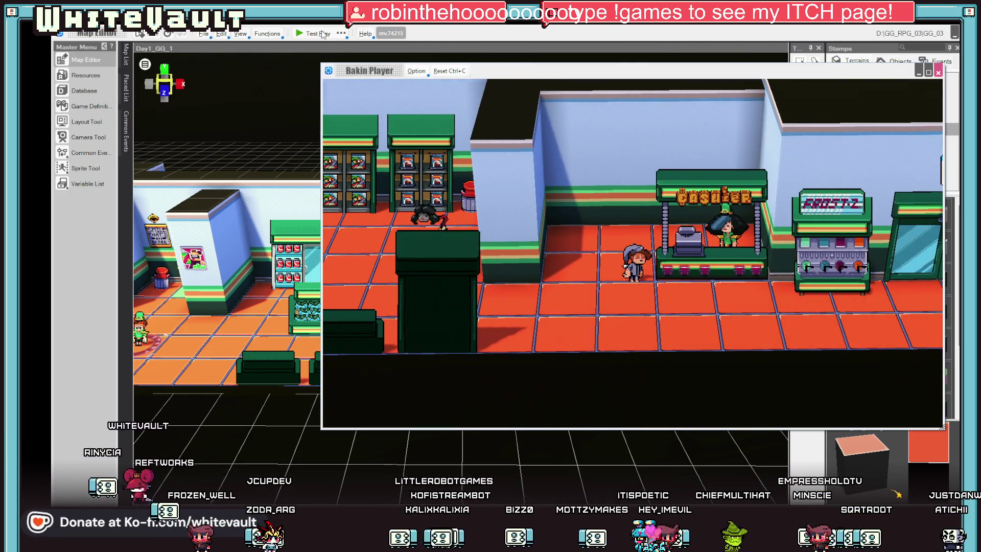
{"action": "key", "text": "Down"}
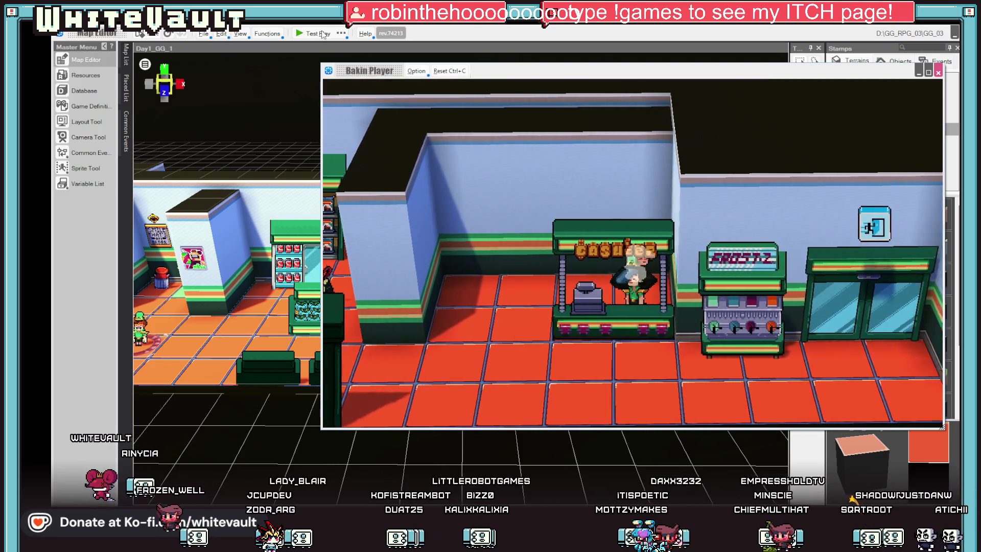
{"action": "key", "text": "Up"}
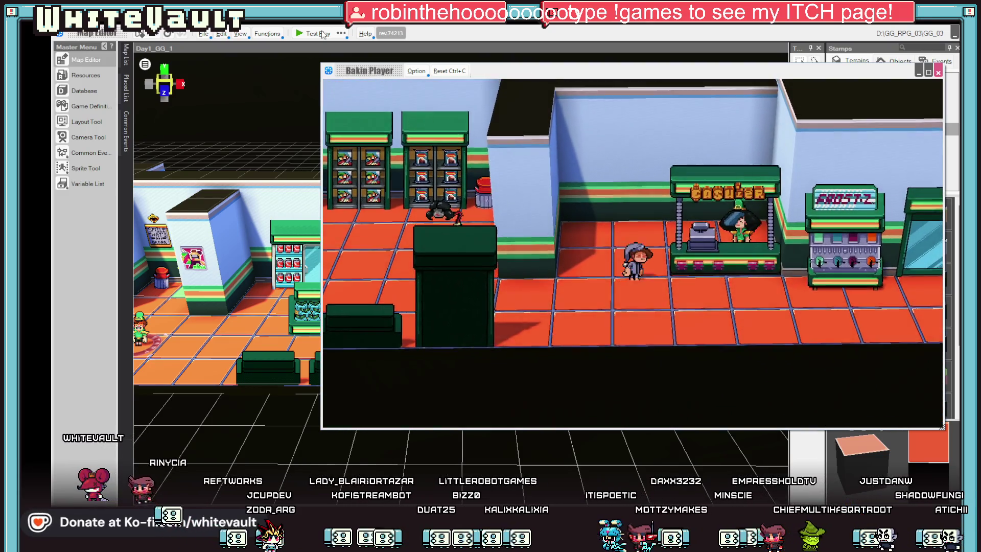
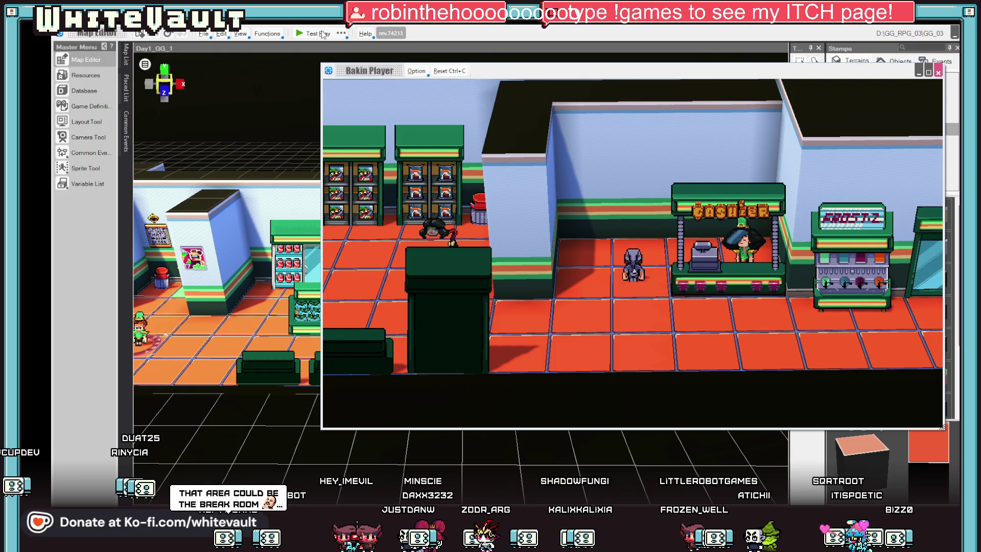
Walk the player down and left past the shelves and fish counter, then up to the back door
{"action": "key", "text": "Down"}
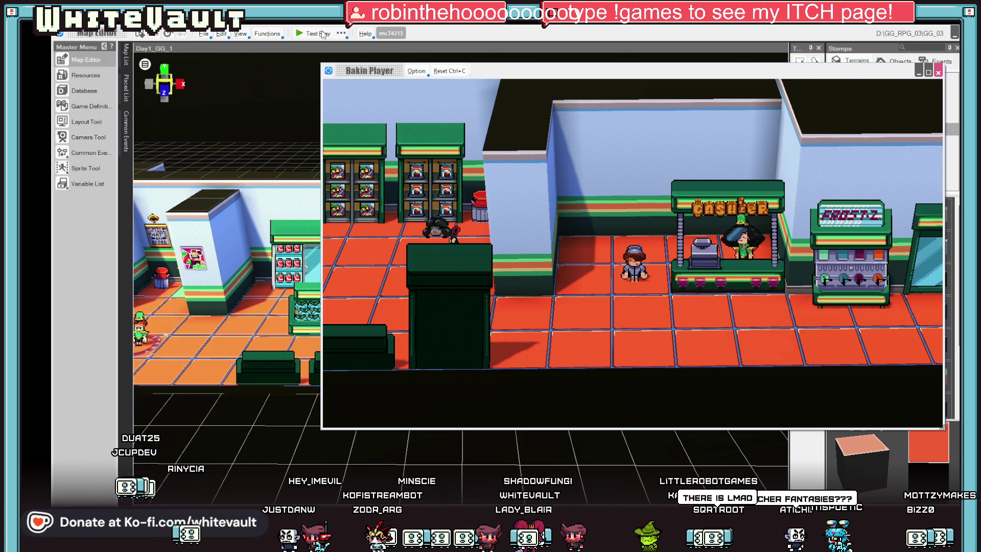
{"action": "key", "text": "Down"}
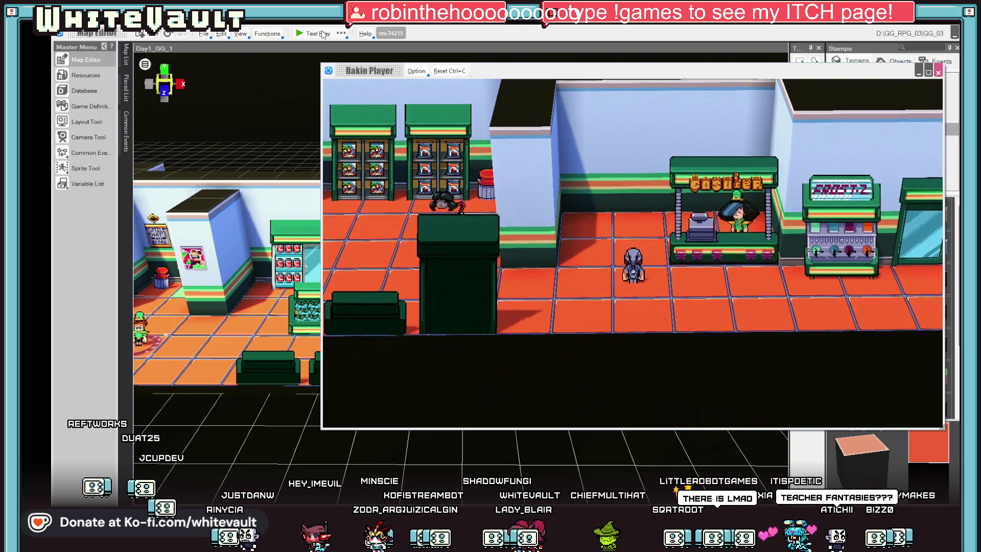
{"action": "key", "text": "Left"}
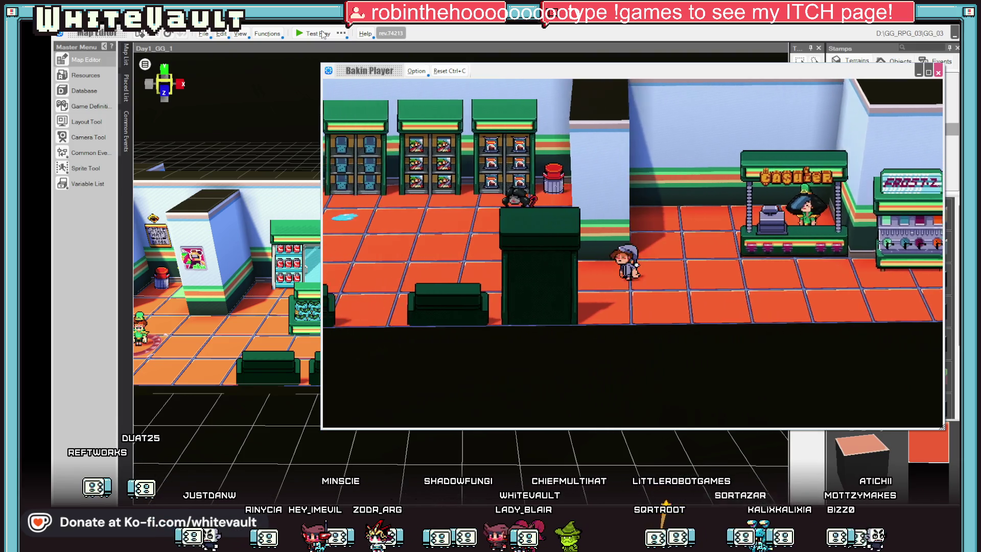
{"action": "key", "text": "Left"}
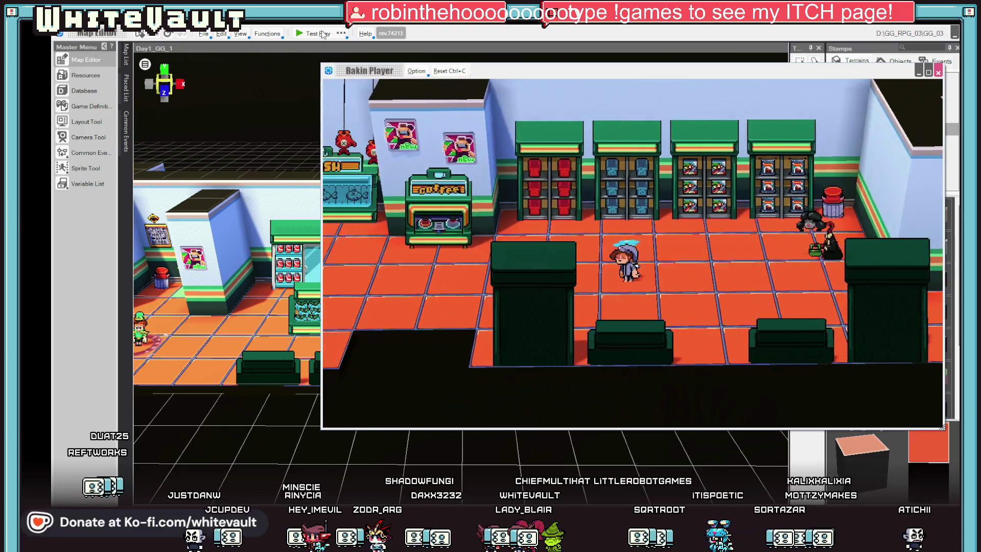
{"action": "key", "text": "Left"}
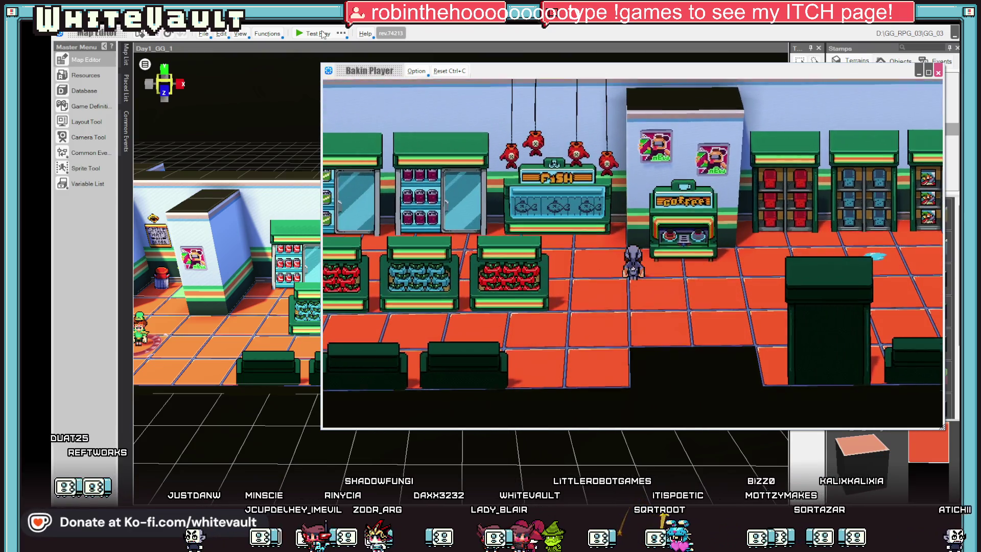
{"action": "key", "text": "Left"}
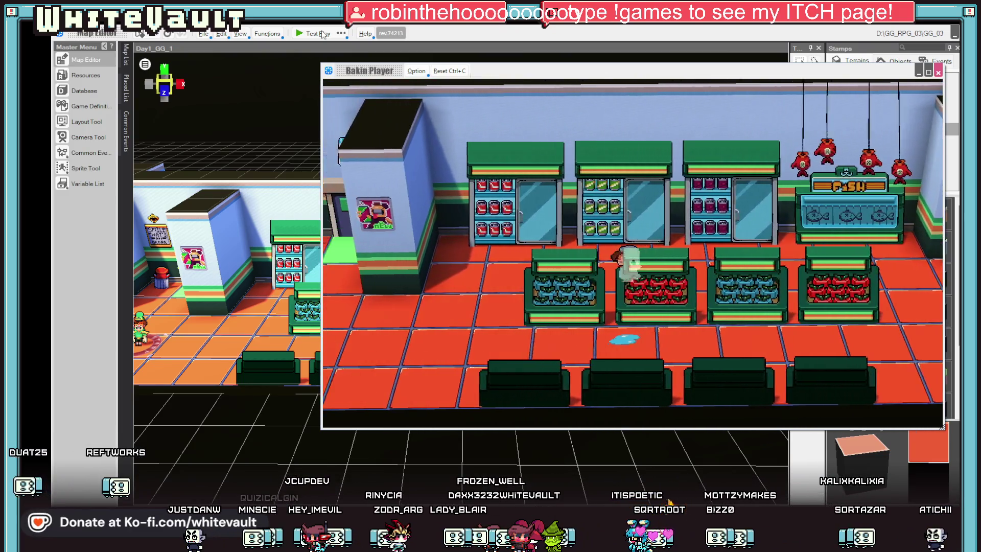
{"action": "key", "text": "Up"}
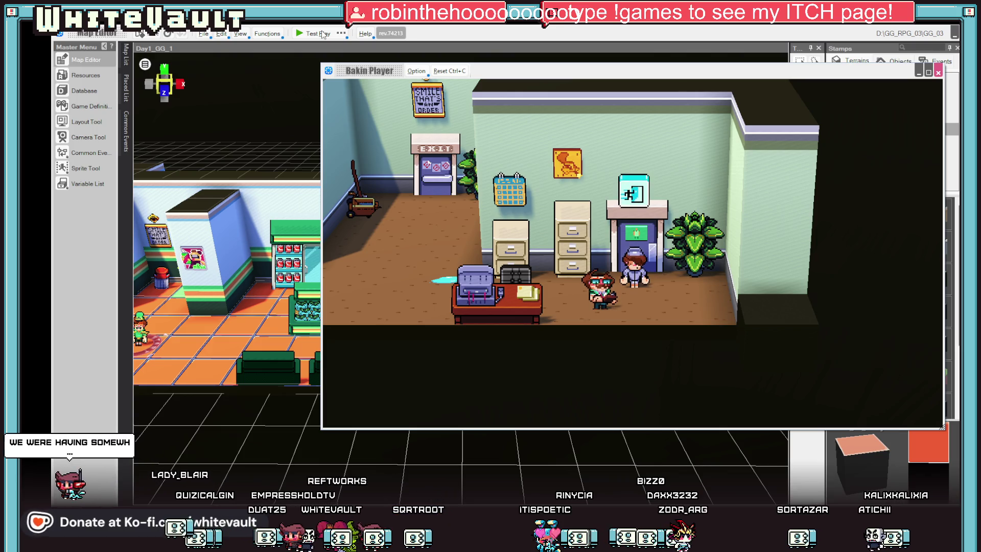
Walk the mop character right past the lockers and filing cabinets to the desk beside the exit
{"action": "key", "text": "Right"}
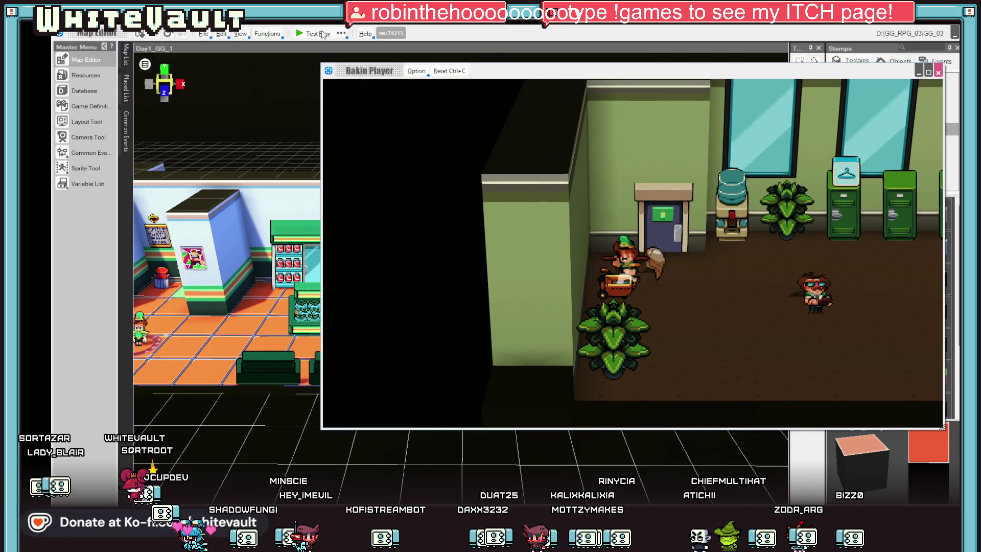
{"action": "key", "text": "Right"}
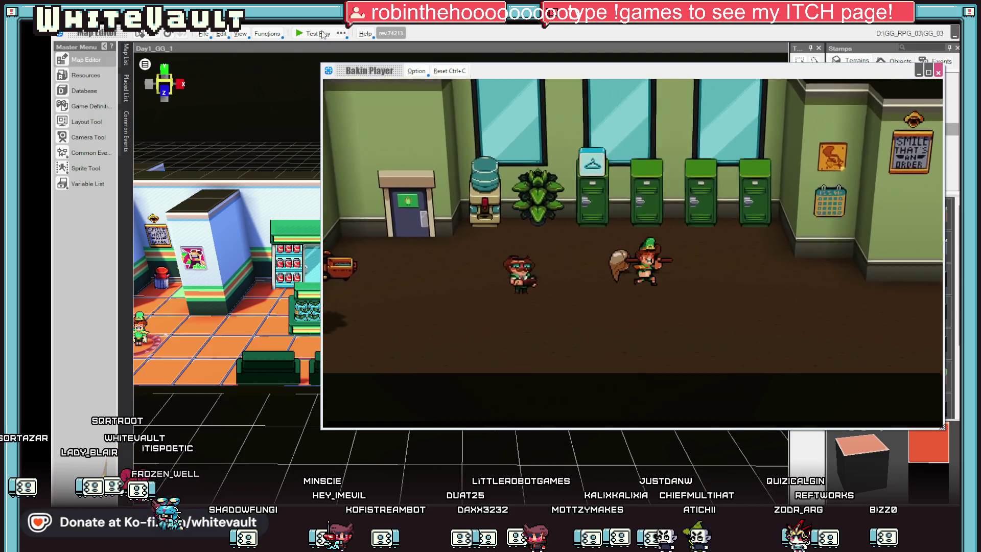
{"action": "key", "text": "Right"}
{"action": "key", "text": "Left"}
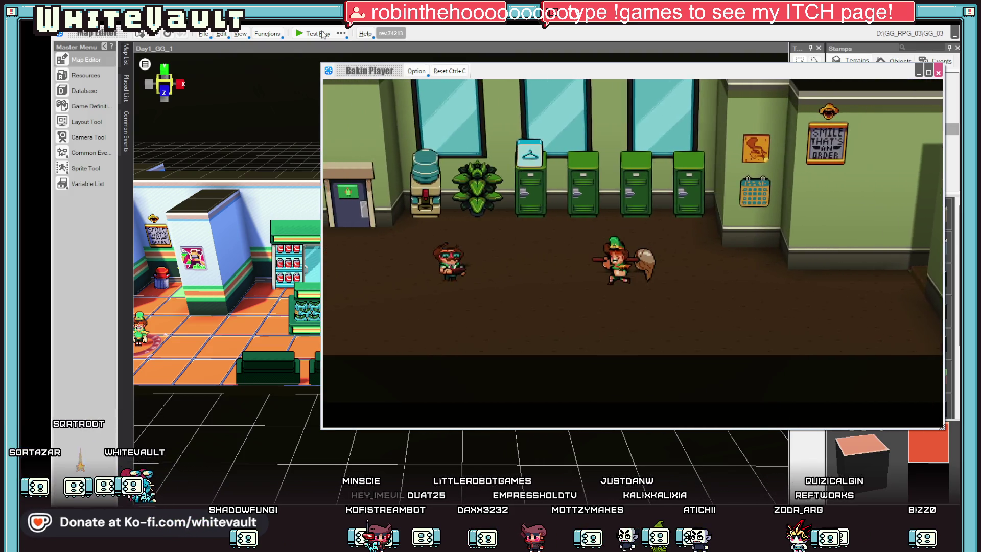
{"action": "key", "text": "Left"}
{"action": "key", "text": "Right"}
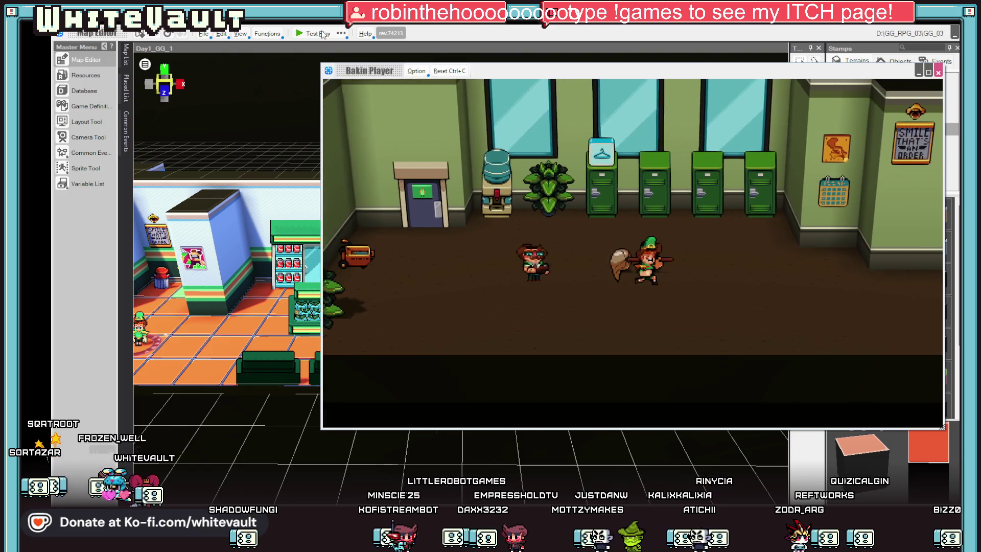
{"action": "key", "text": "Right"}
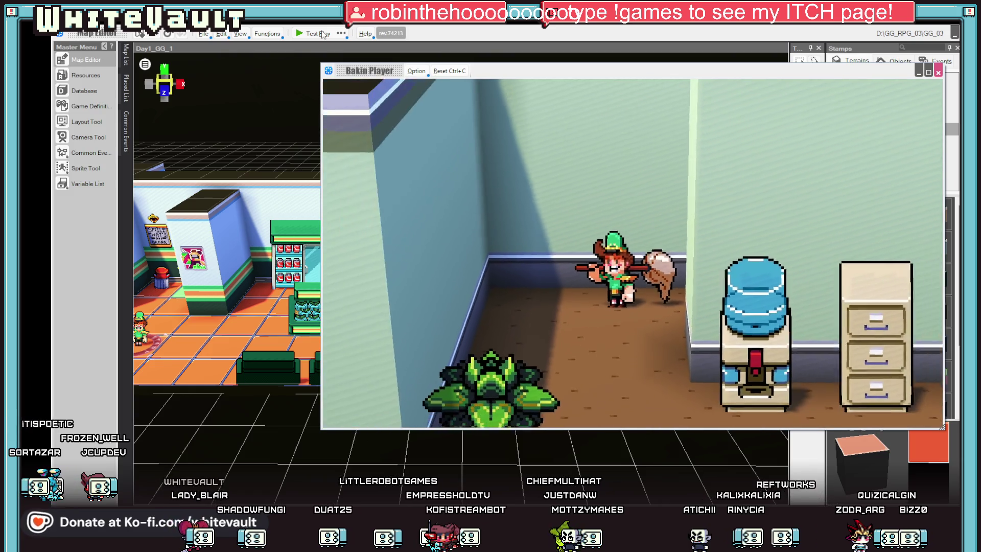
{"action": "key", "text": "Down"}
{"action": "key", "text": "Right"}
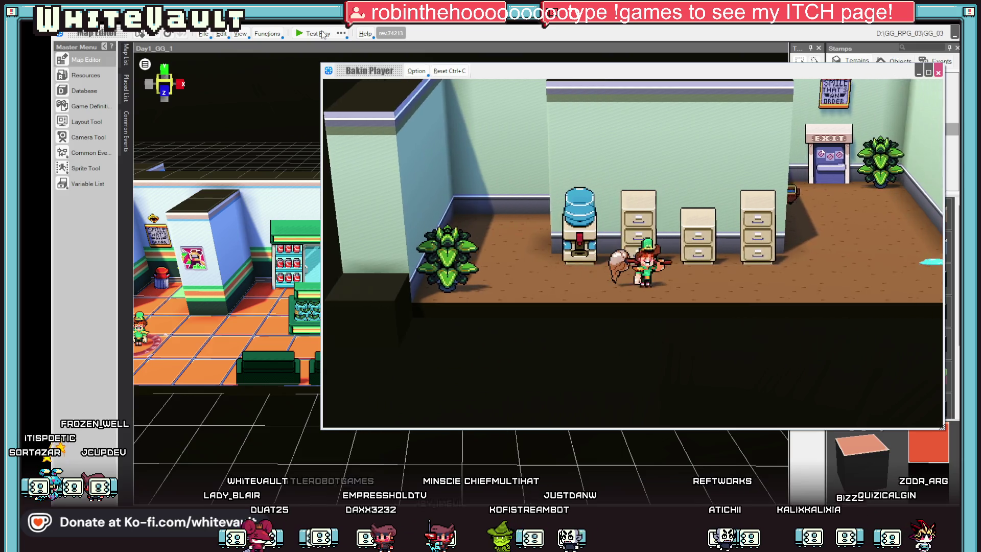
{"action": "key", "text": "Right"}
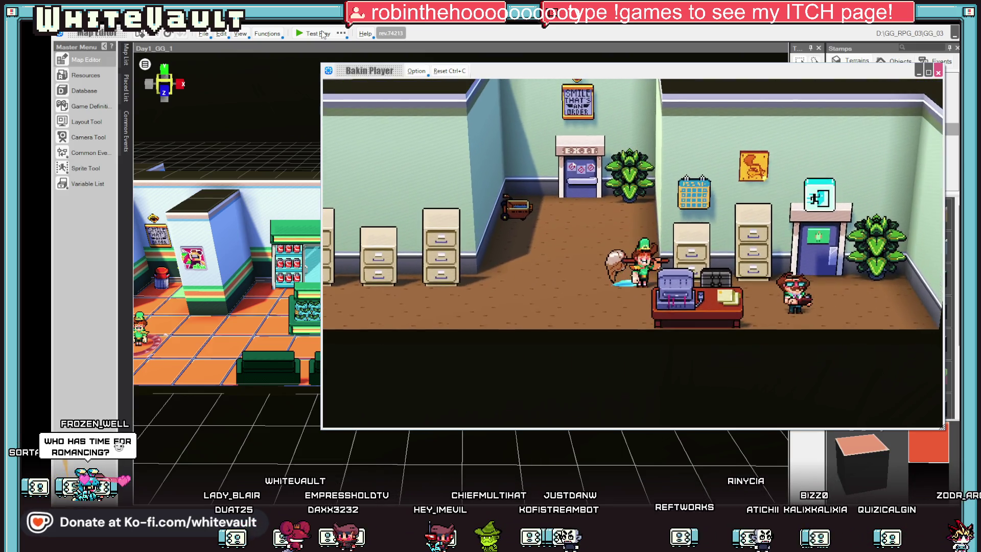
{"action": "key", "text": "Right"}
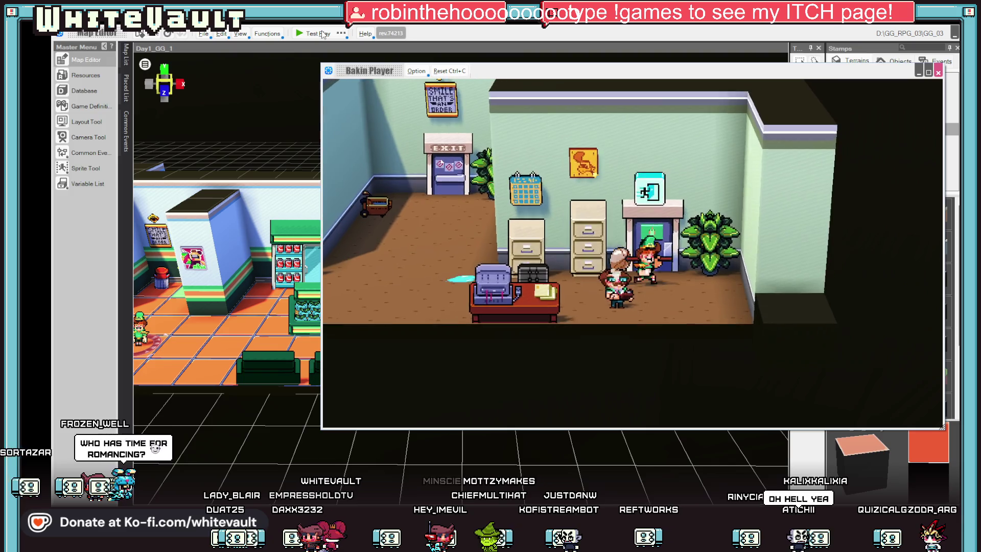
{"action": "key", "text": "Down"}
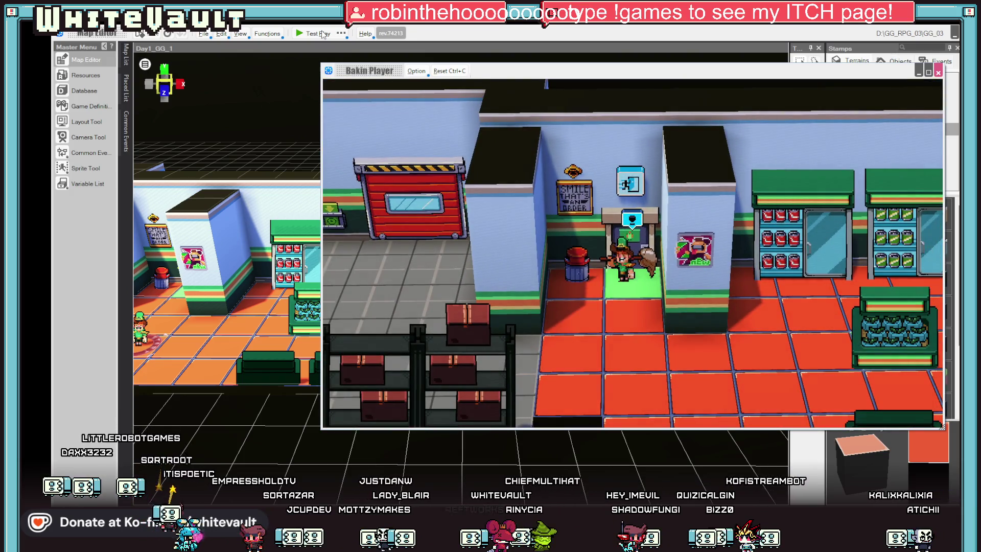
Walk out of the doorway back through the store toward the coffee machine, then switch to Aseprite
{"action": "key", "text": "Down"}
{"action": "key", "text": "Right"}
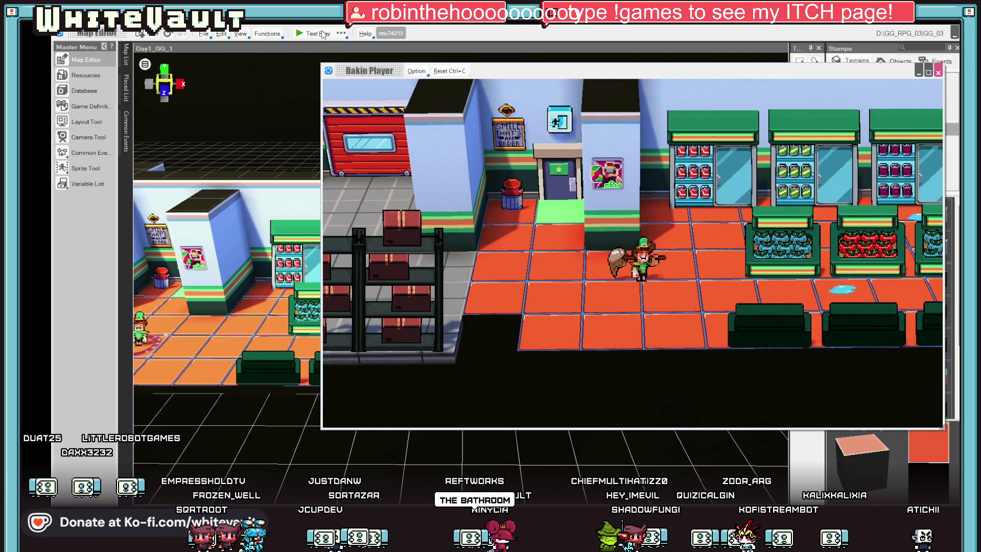
{"action": "key", "text": "Right"}
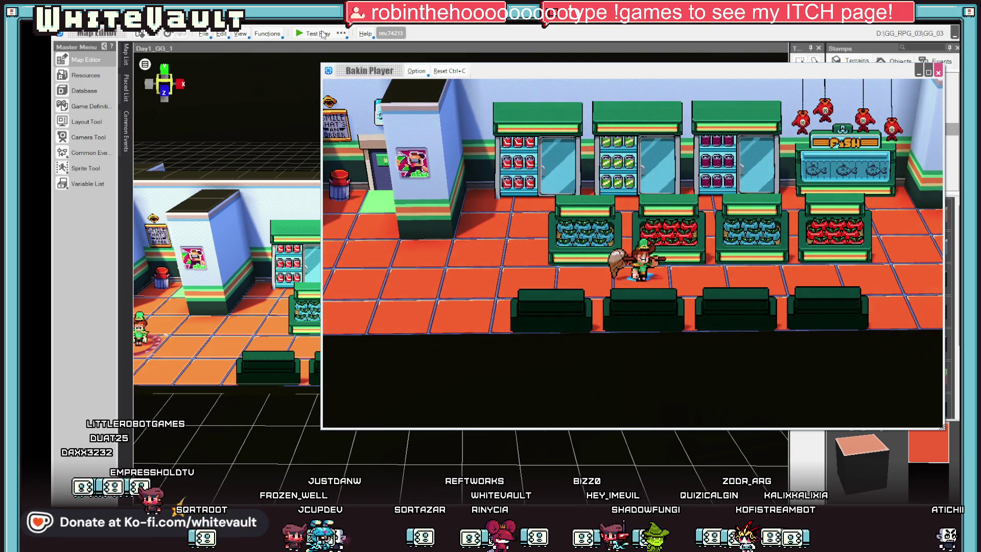
{"action": "key", "text": "Right"}
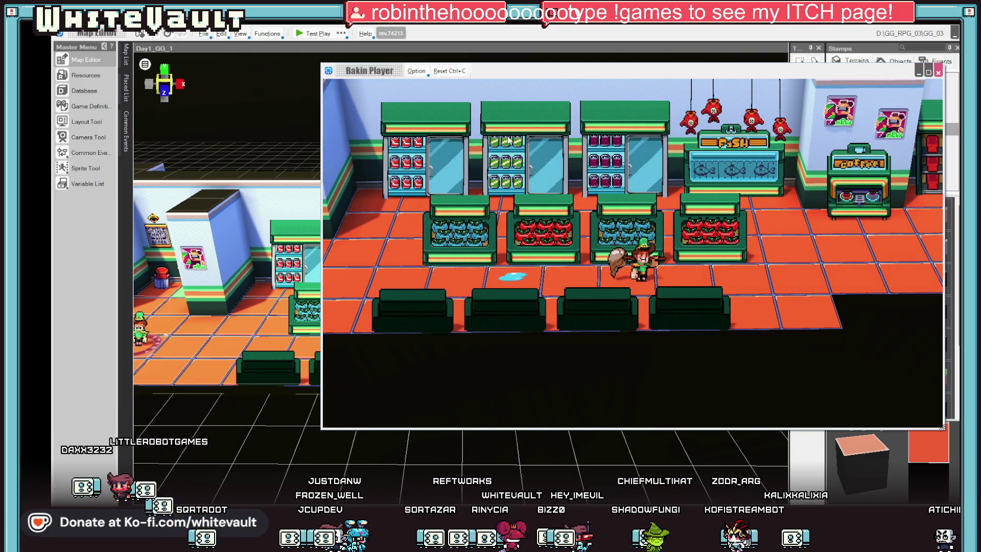
{"action": "key", "text": "alt+Tab"}
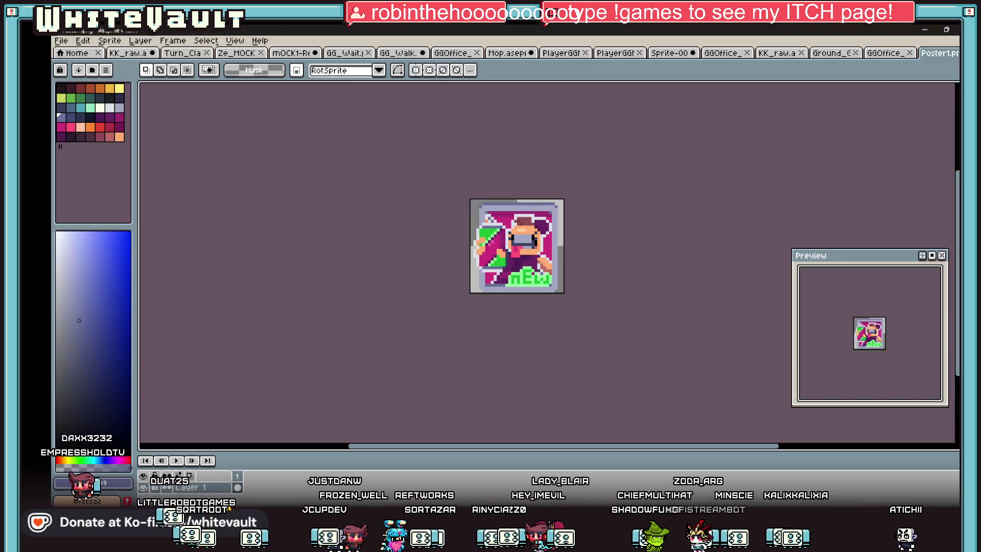
Bring up the Sprite-00 mop character and reposition its animated preview to show the whole sprite
{"action": "left_click", "coordinate": [779, 51]}
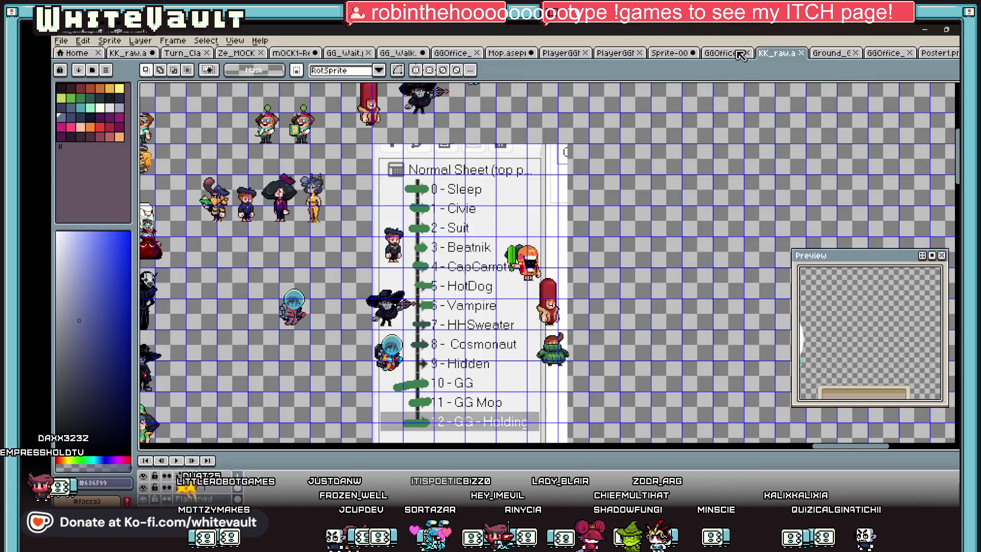
{"action": "left_click", "coordinate": [832, 53]}
{"action": "key", "text": "ctrl+Tab"}
{"action": "key", "text": "ctrl+shift+Tab"}
{"action": "key", "text": "ctrl+shift+Tab"}
{"action": "key", "text": "ctrl+shift+Tab"}
{"action": "key", "text": "ctrl+shift+Tab"}
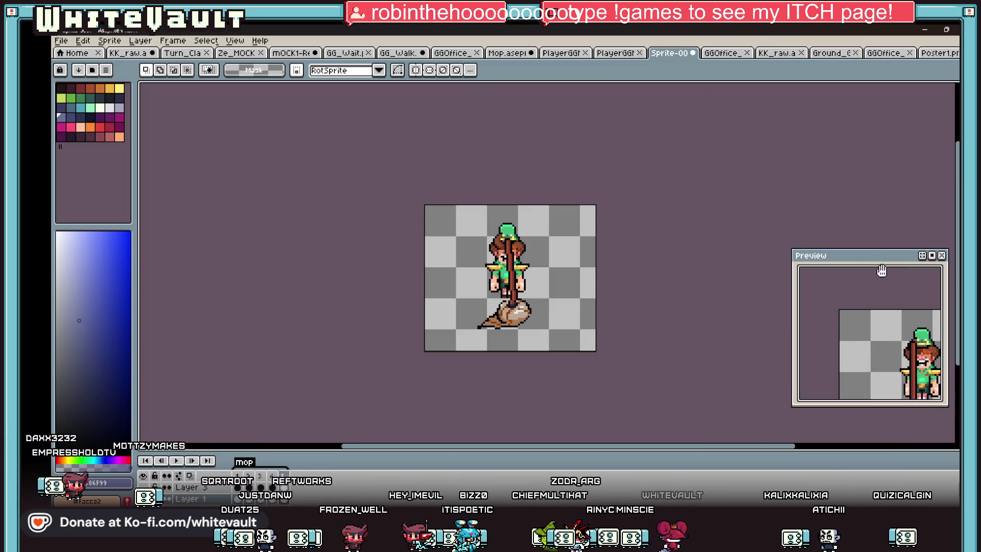
{"action": "left_click_drag", "start_coordinate": [881, 270], "coordinate": [795, 160]}
{"action": "scroll", "coordinate": [816, 252], "scroll_direction": "down", "scroll_amount": 2}
{"action": "scroll", "coordinate": [816, 251], "scroll_direction": "up", "scroll_amount": 1}
{"action": "scroll", "coordinate": [817, 251], "scroll_direction": "up", "scroll_amount": 2}
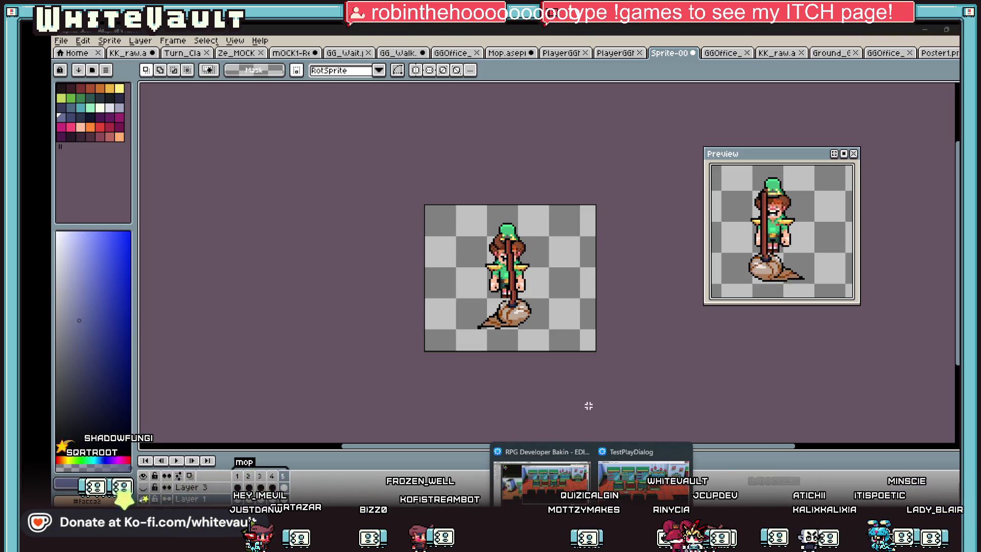
Resume the test play, walk into the office and out past the water cooler and plant, then end it
{"action": "left_click", "coordinate": [644, 479]}
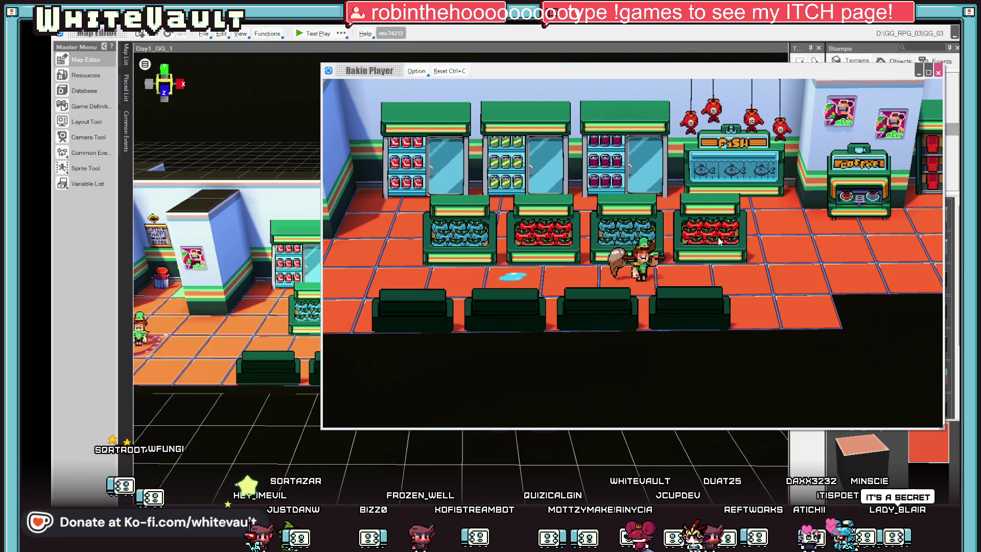
{"action": "key", "text": "Left"}
{"action": "key", "text": "Left"}
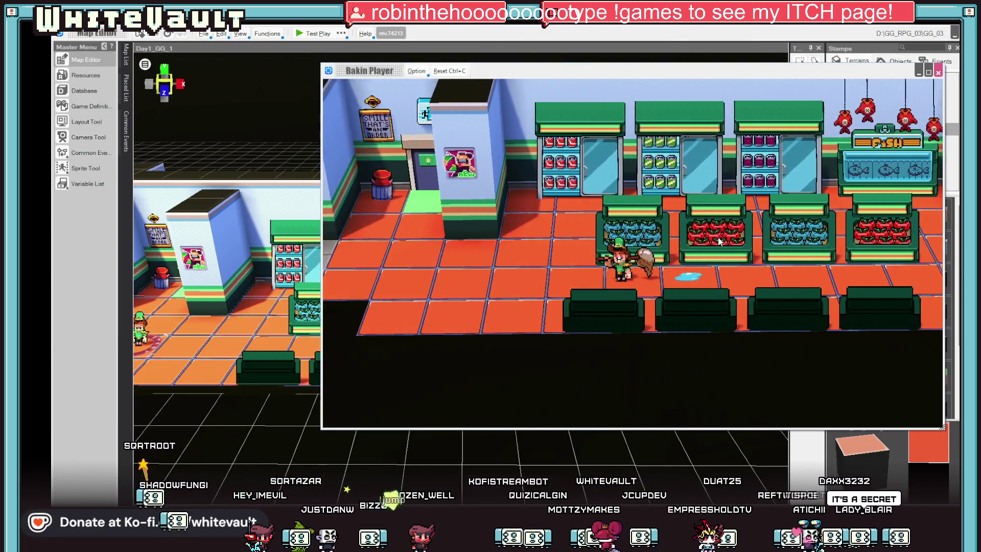
{"action": "key", "text": "Up"}
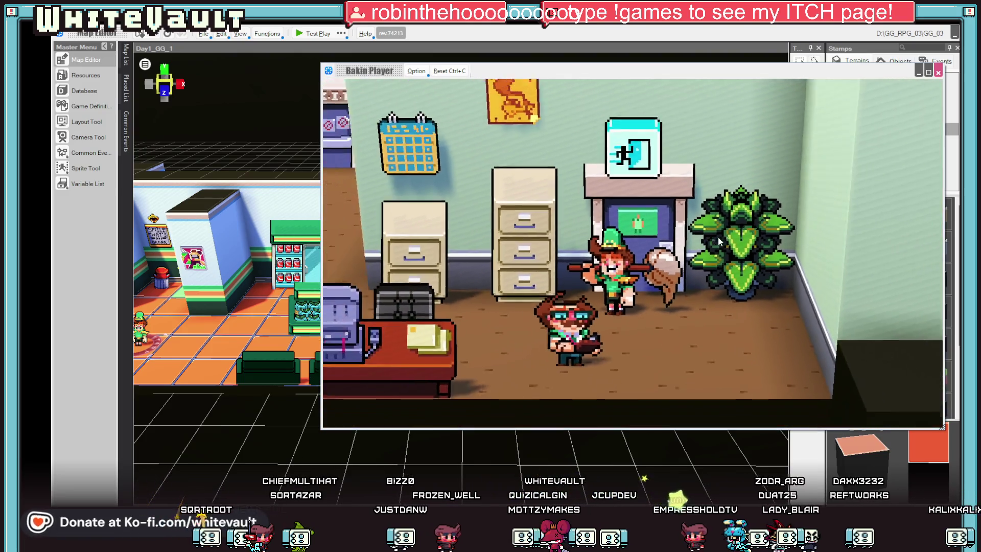
{"action": "key", "text": "Left"}
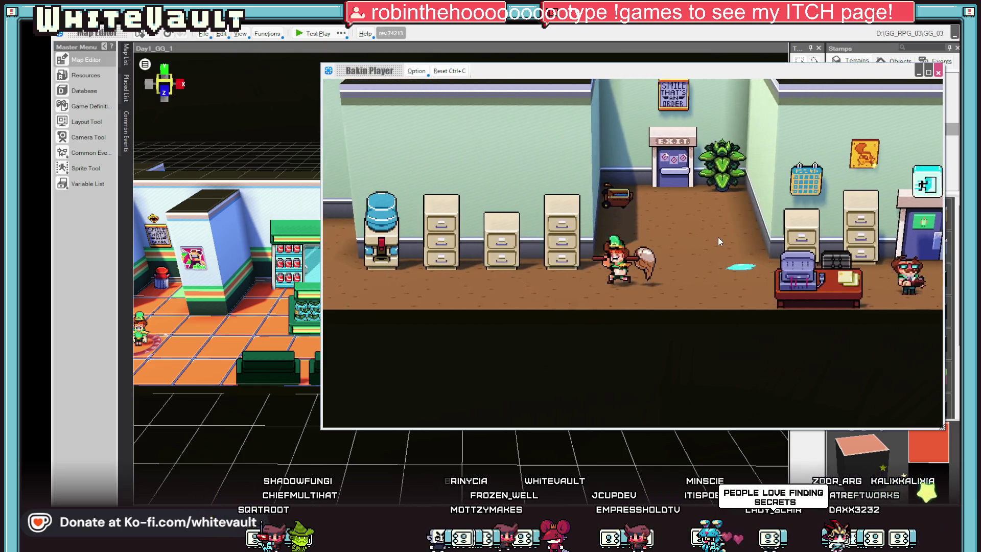
{"action": "key", "text": "Left"}
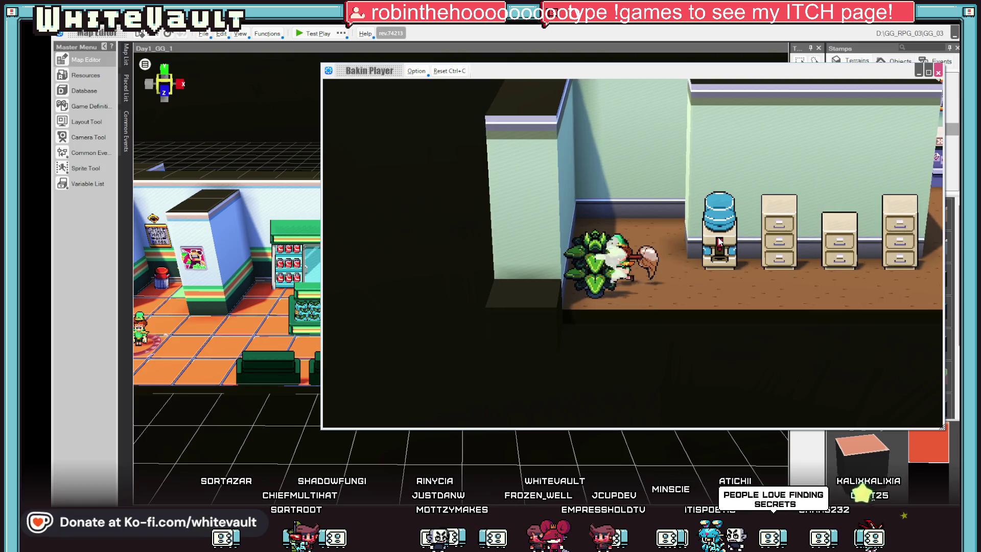
{"action": "key", "text": "Up"}
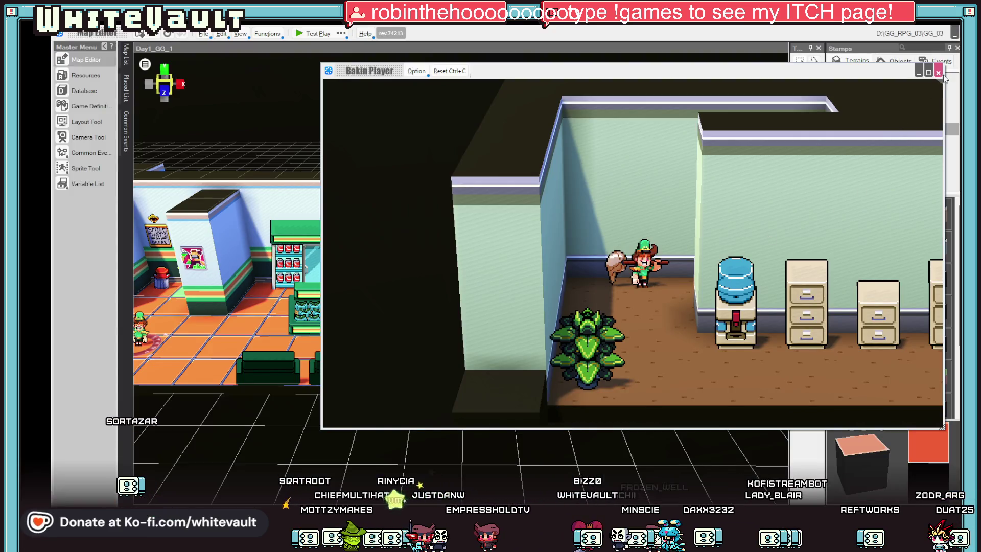
{"action": "left_click", "coordinate": [939, 72]}
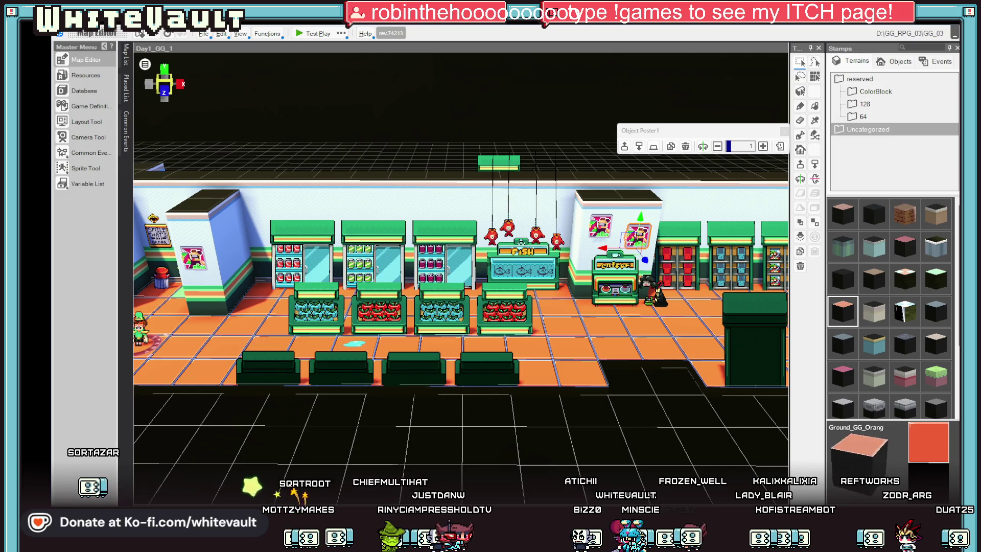
Switch from the Bakin store map back to Aseprite
{"action": "key", "text": "alt+Tab"}
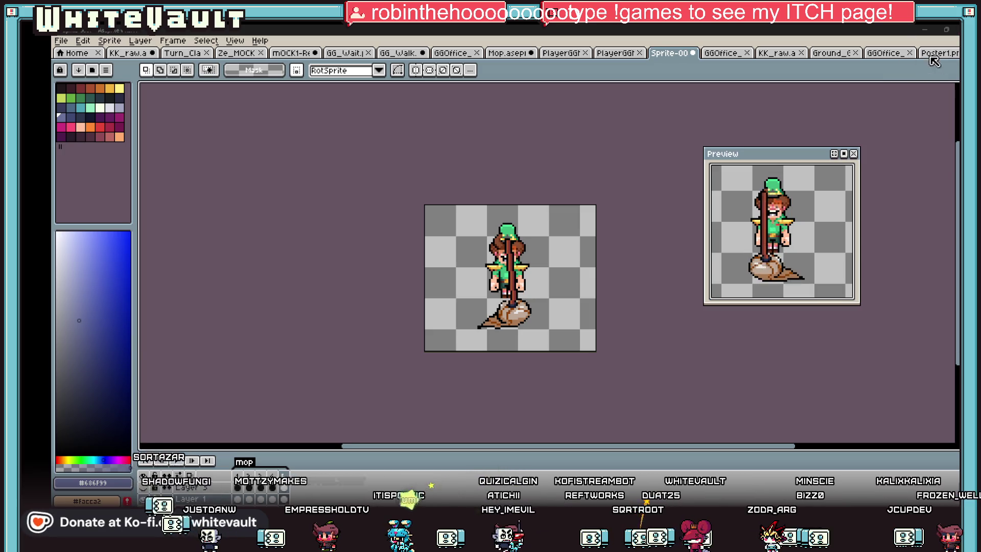
Flip through the office counter and KK_raw sprite sheets, then bring up the Poster1 sprite
{"action": "left_click", "coordinate": [829, 53]}
{"action": "left_click", "coordinate": [882, 53]}
{"action": "left_click", "coordinate": [836, 54]}
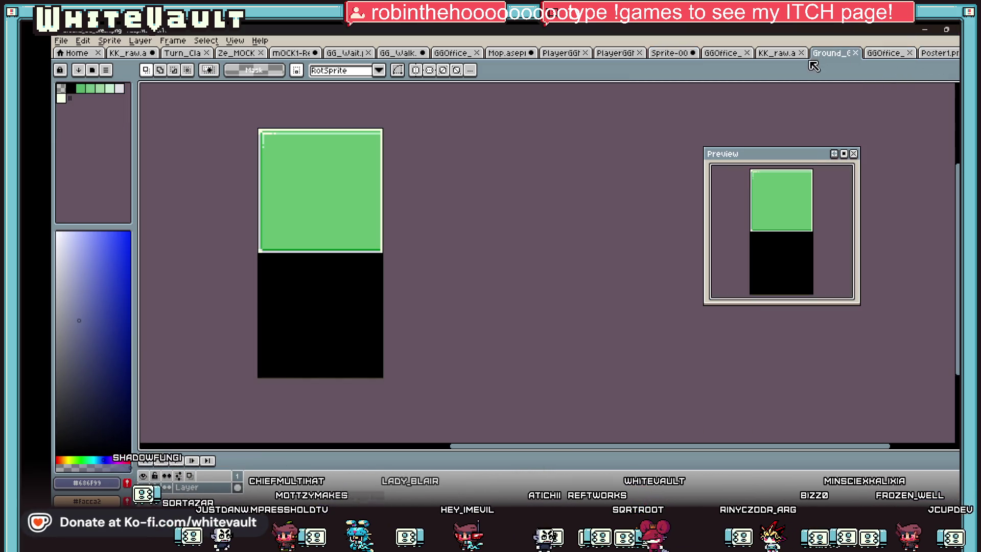
{"action": "left_click", "coordinate": [776, 53]}
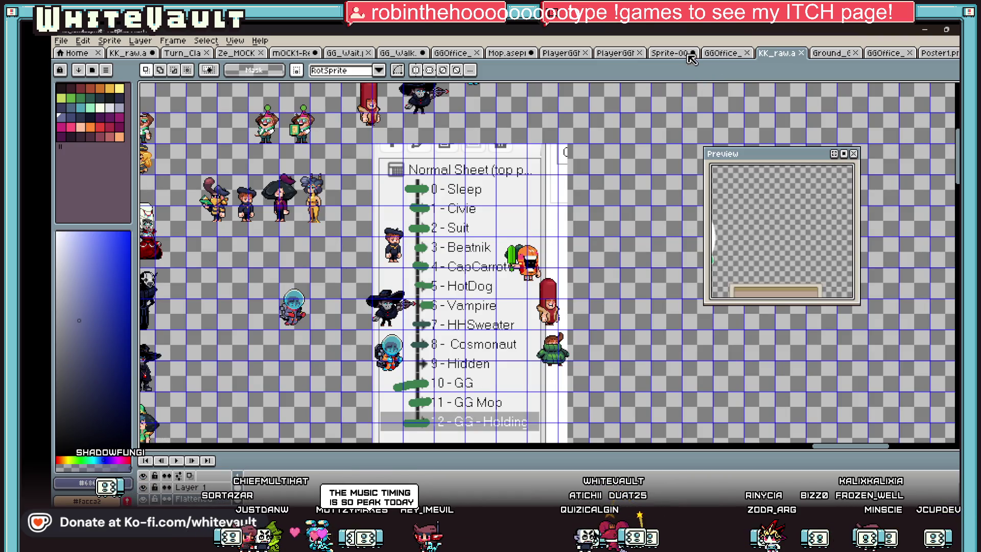
{"action": "scroll", "coordinate": [552, 223], "scroll_direction": "down", "scroll_amount": 1}
{"action": "scroll", "coordinate": [449, 277], "scroll_direction": "down", "scroll_amount": 2}
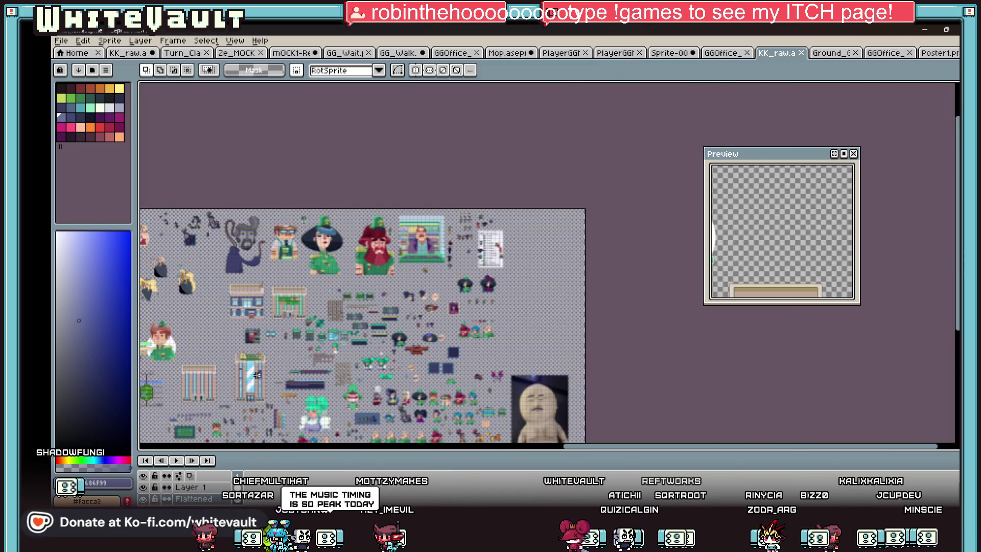
{"action": "scroll", "coordinate": [292, 340], "scroll_direction": "up", "scroll_amount": 1}
{"action": "left_click_drag", "start_coordinate": [581, 449], "coordinate": [470, 467]}
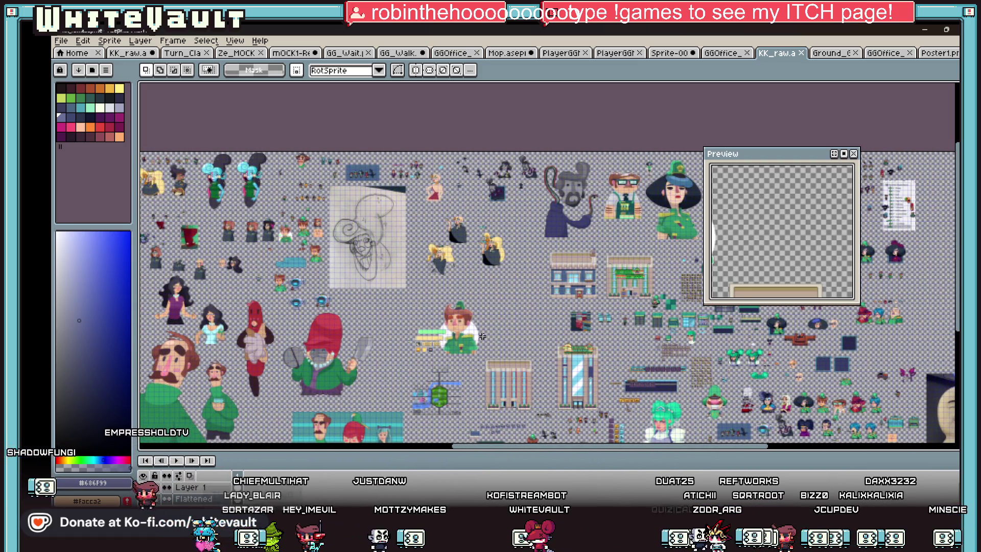
{"action": "scroll", "coordinate": [937, 207], "scroll_direction": "down", "scroll_amount": 2}
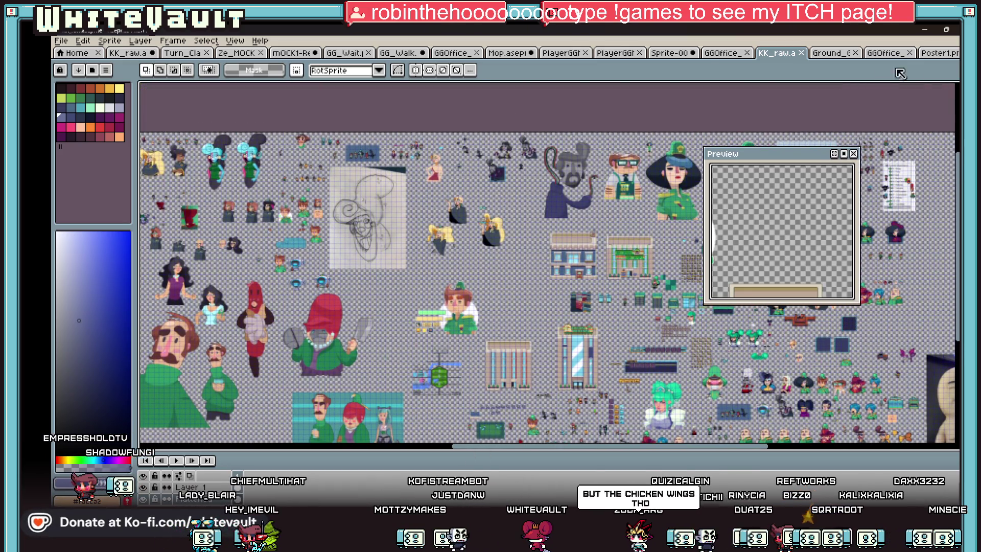
{"action": "left_click", "coordinate": [937, 54]}
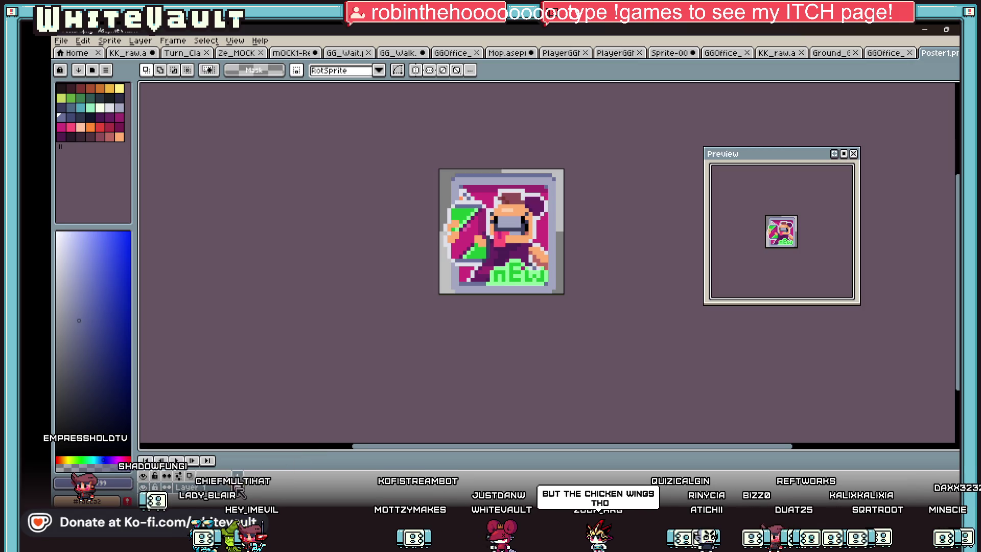
Resize the Poster1 canvas to 68 by 53 pixels via Sprite > Canvas Size
{"action": "left_click", "coordinate": [82, 40]}
{"action": "mouse_move", "coordinate": [109, 39]}
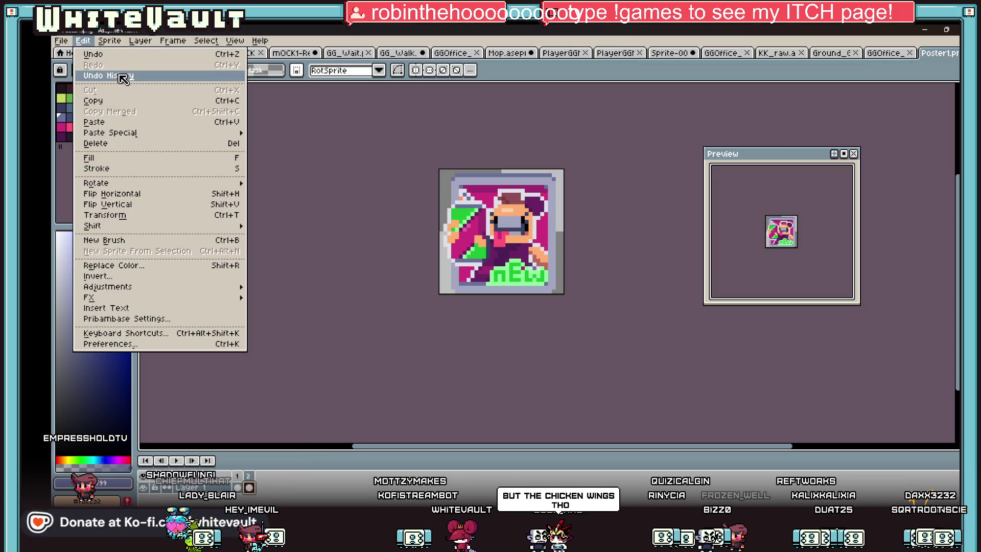
{"action": "left_click", "coordinate": [144, 103]}
{"action": "left_click_drag", "start_coordinate": [582, 236], "coordinate": [575, 83]}
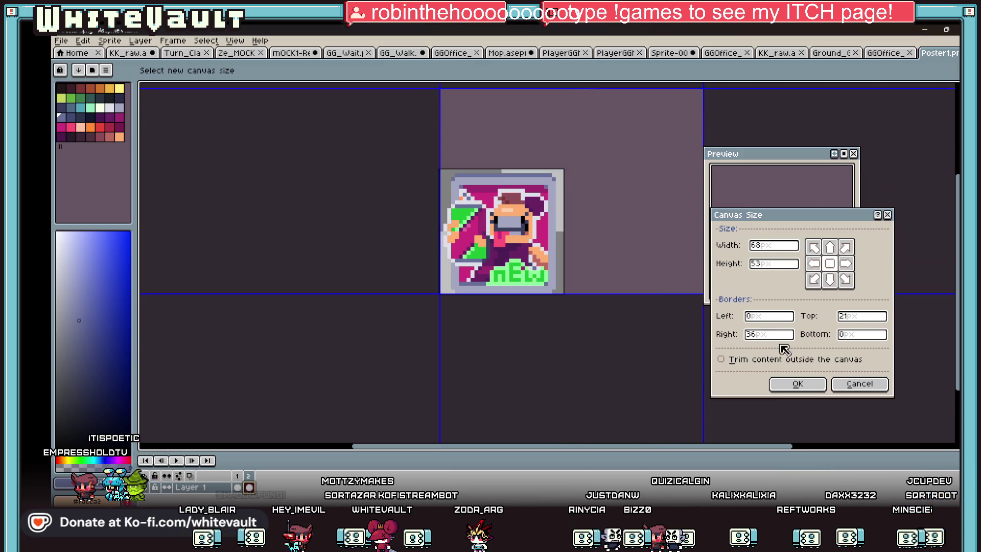
{"action": "left_click", "coordinate": [797, 383]}
Marquee-select the old NEW icon and delete it, leaving the canvas empty
{"action": "left_click_drag", "start_coordinate": [314, 161], "coordinate": [517, 344]}
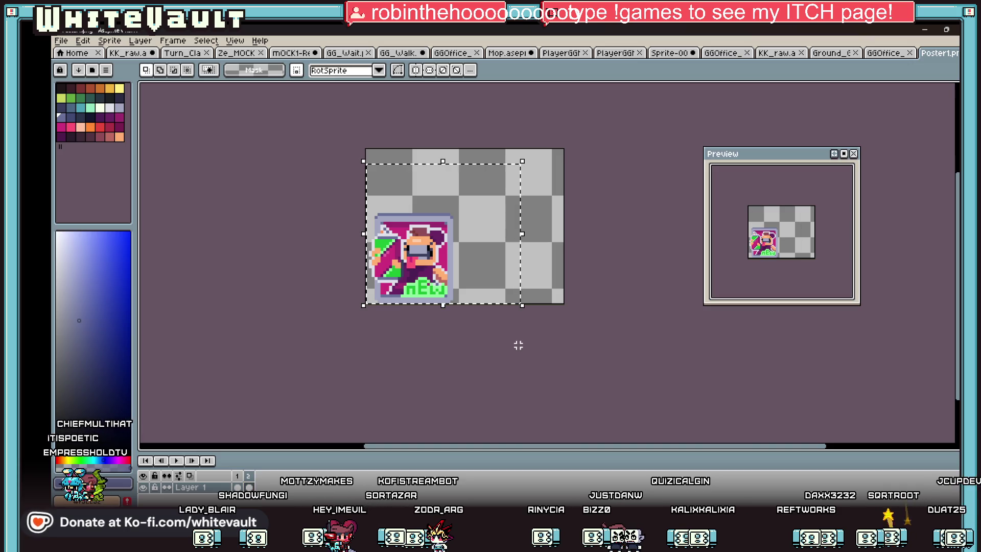
{"action": "key", "text": "Delete"}
{"action": "scroll", "coordinate": [391, 243], "scroll_direction": "up", "scroll_amount": 2}
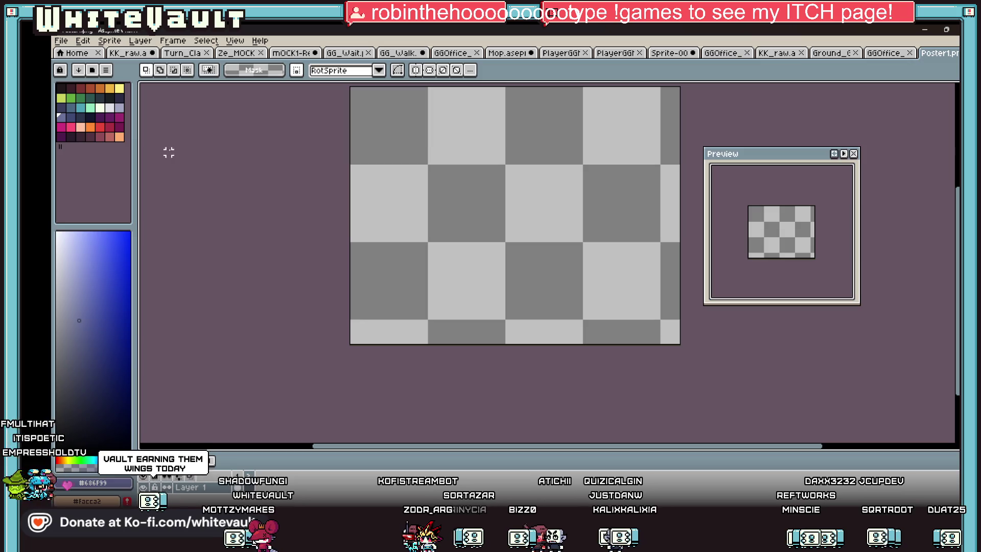
{"action": "left_click", "coordinate": [562, 53]}
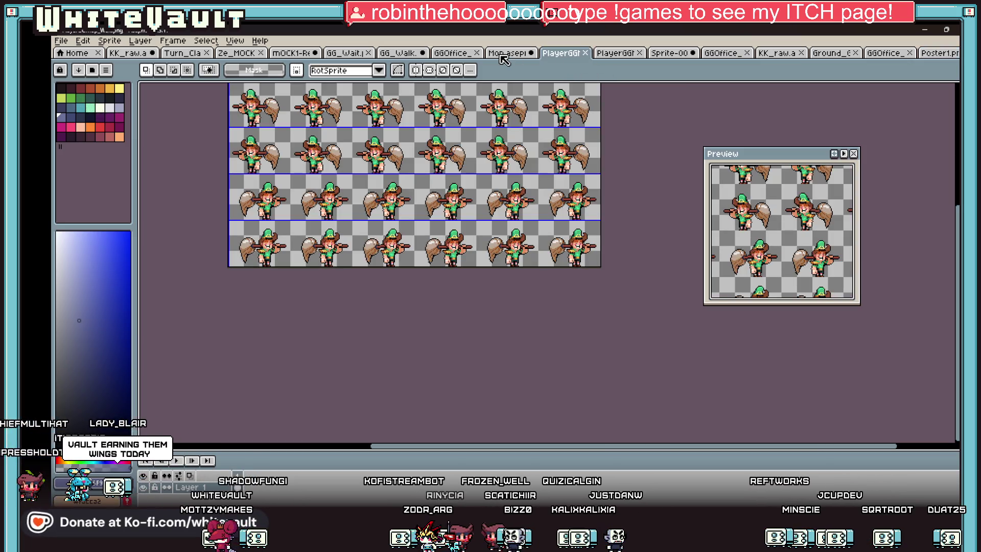
Check the Mop and GG_Walk sheets, return to Poster1, and choose blue with the Line tool
{"action": "left_click", "coordinate": [506, 53]}
{"action": "key", "text": "ctrl+shift+Tab"}
{"action": "key", "text": "ctrl+shift+Tab"}
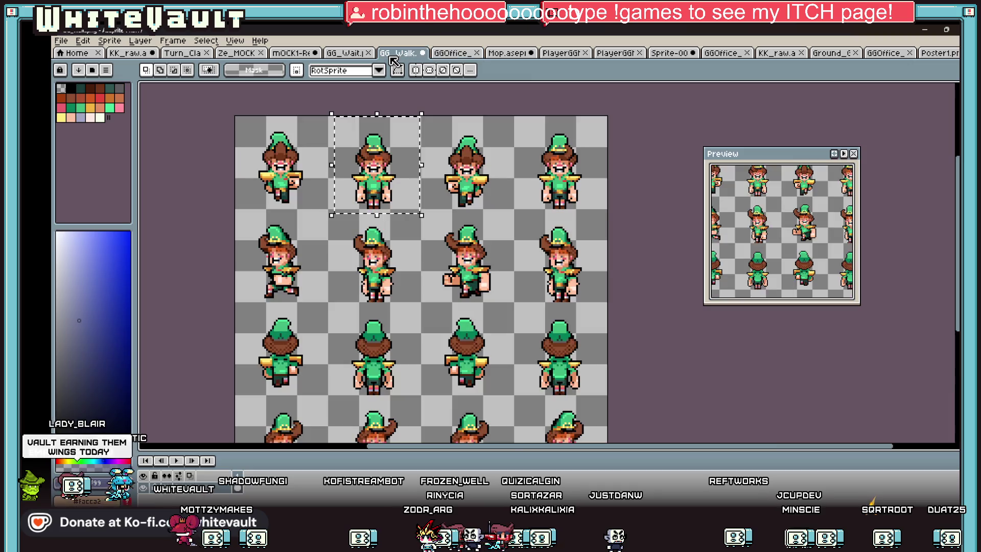
{"action": "left_click", "coordinate": [937, 53]}
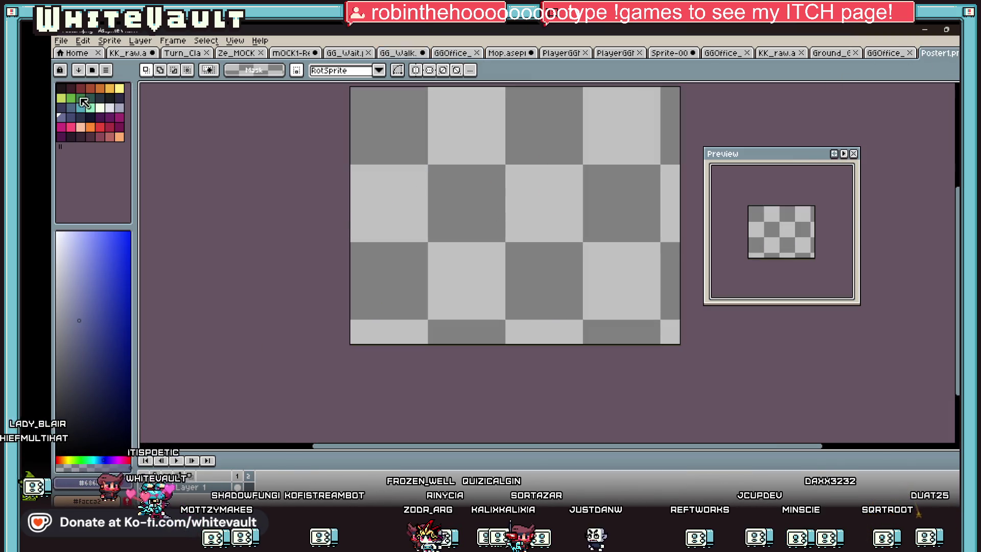
{"action": "left_click", "coordinate": [95, 296]}
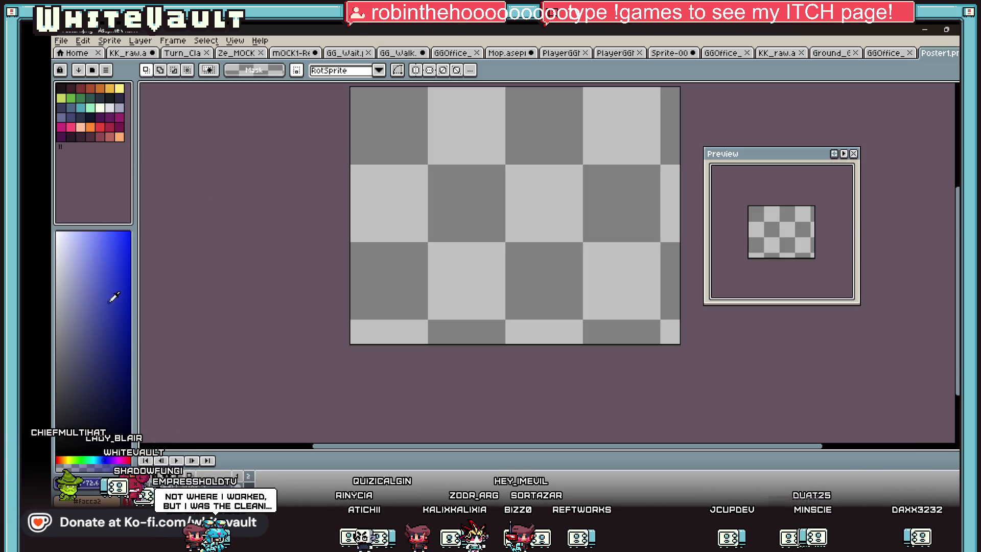
{"action": "scroll", "coordinate": [467, 213], "scroll_direction": "down", "scroll_amount": 1}
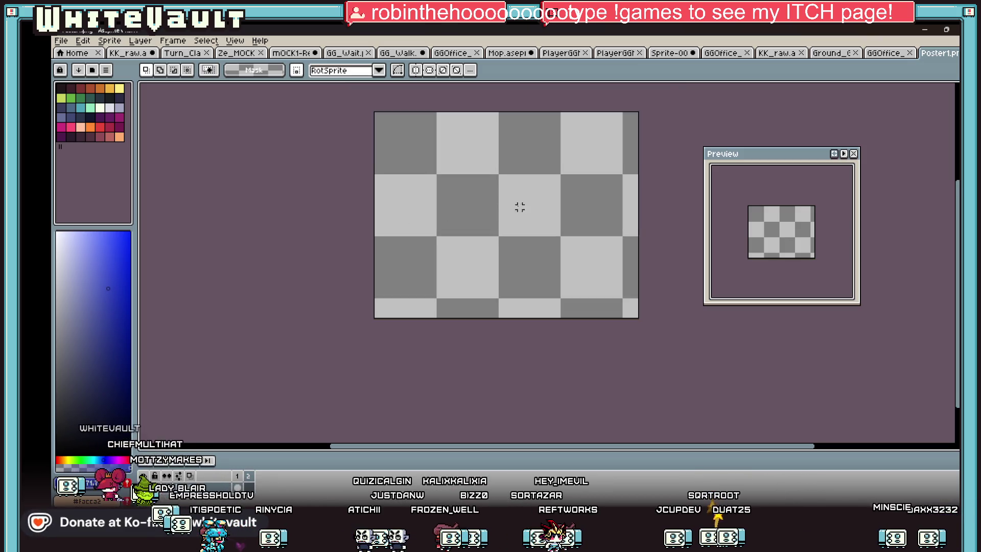
{"action": "scroll", "coordinate": [523, 214], "scroll_direction": "up", "scroll_amount": 1}
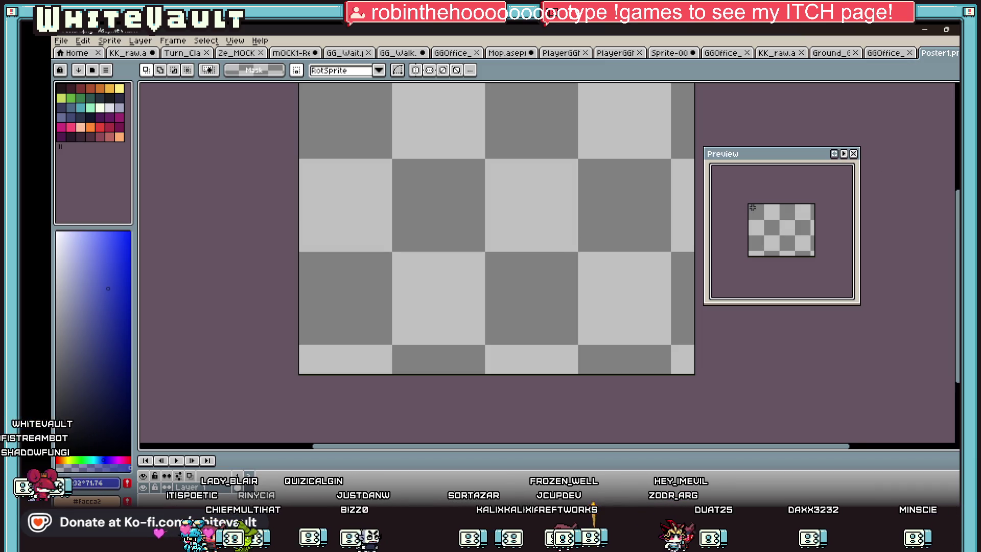
{"action": "key", "text": "l"}
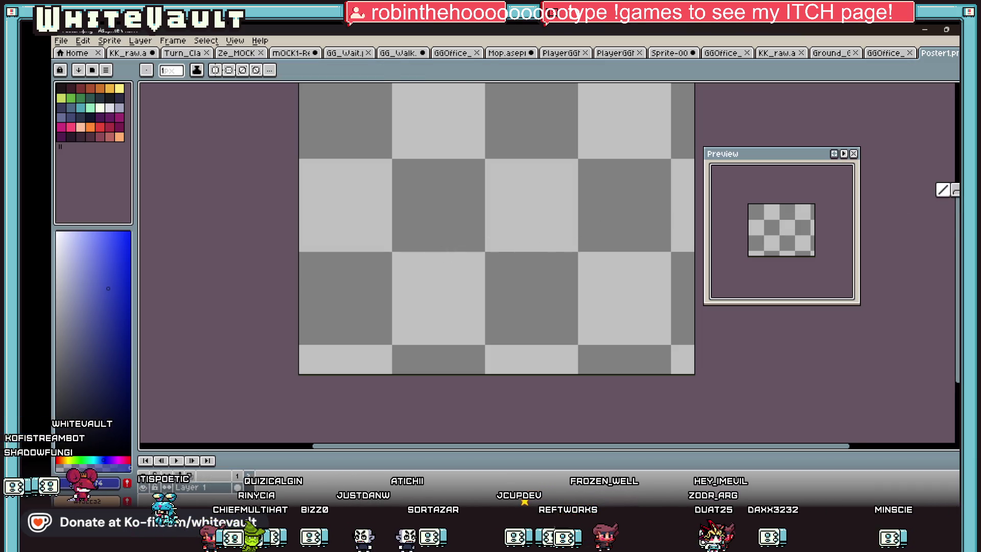
{"action": "scroll", "coordinate": [453, 230], "scroll_direction": "up", "scroll_amount": 1}
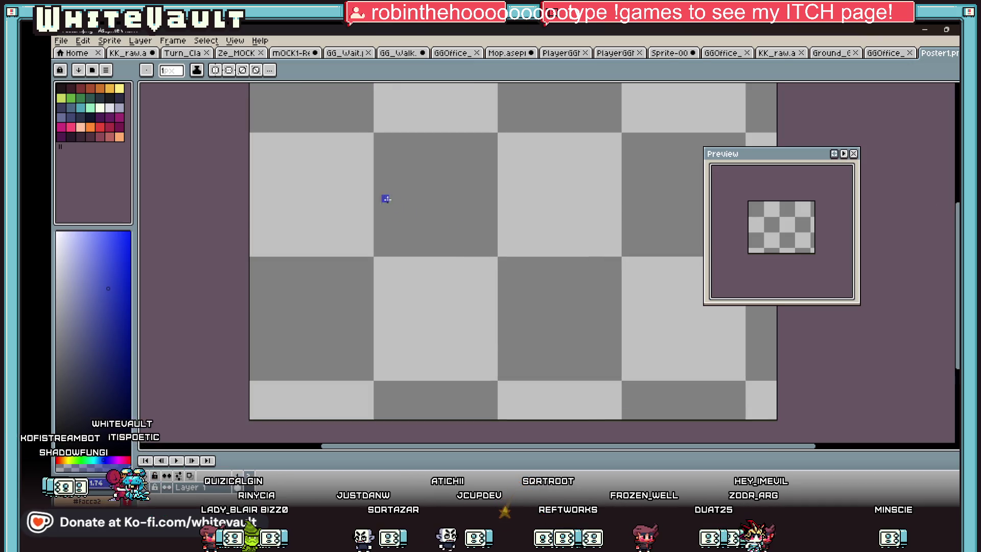
Draw connected blue segments forming the diagonal tag outline: left edge, rising diagonal, top and bottom edges
{"action": "left_click_drag", "start_coordinate": [344, 259], "coordinate": [343, 307]}
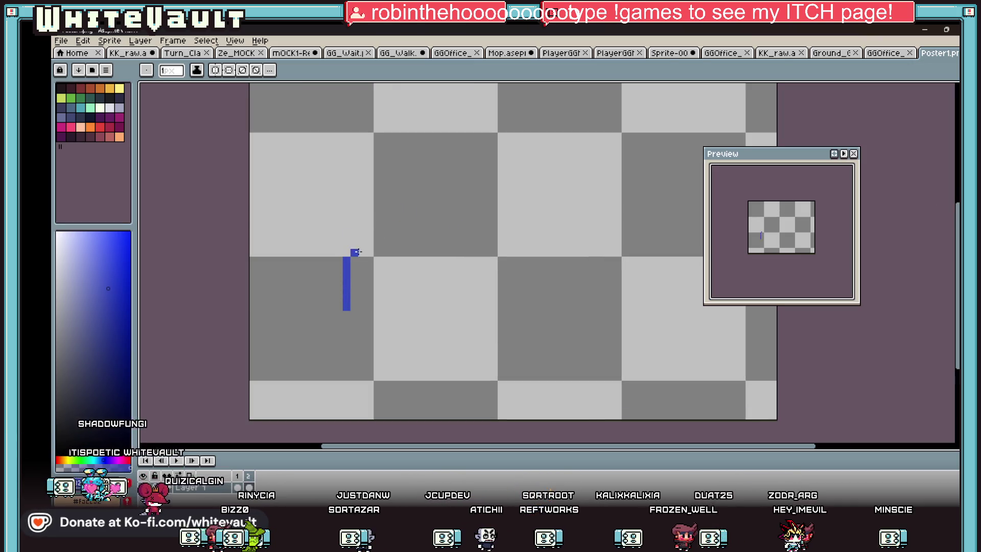
{"action": "left_click_drag", "start_coordinate": [354, 252], "coordinate": [503, 183]}
{"action": "left_click_drag", "start_coordinate": [563, 120], "coordinate": [476, 129]}
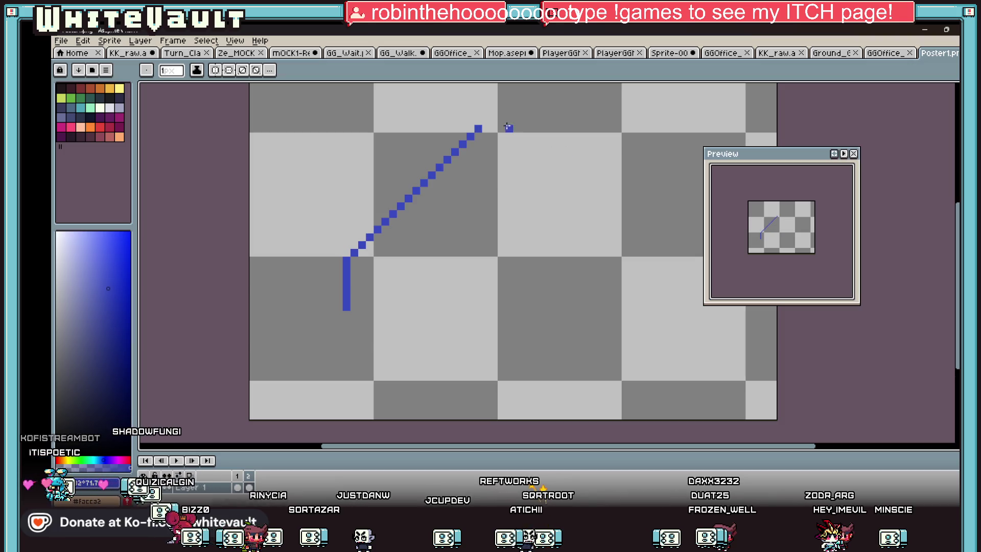
{"action": "left_click", "coordinate": [559, 127], "text": "shift"}
{"action": "mouse_move", "coordinate": [560, 127]}
{"action": "left_mouse_down"}
{"action": "mouse_move", "coordinate": [579, 160]}
{"action": "mouse_move", "coordinate": [491, 136]}
{"action": "mouse_move", "coordinate": [512, 129]}
{"action": "left_mouse_up"}
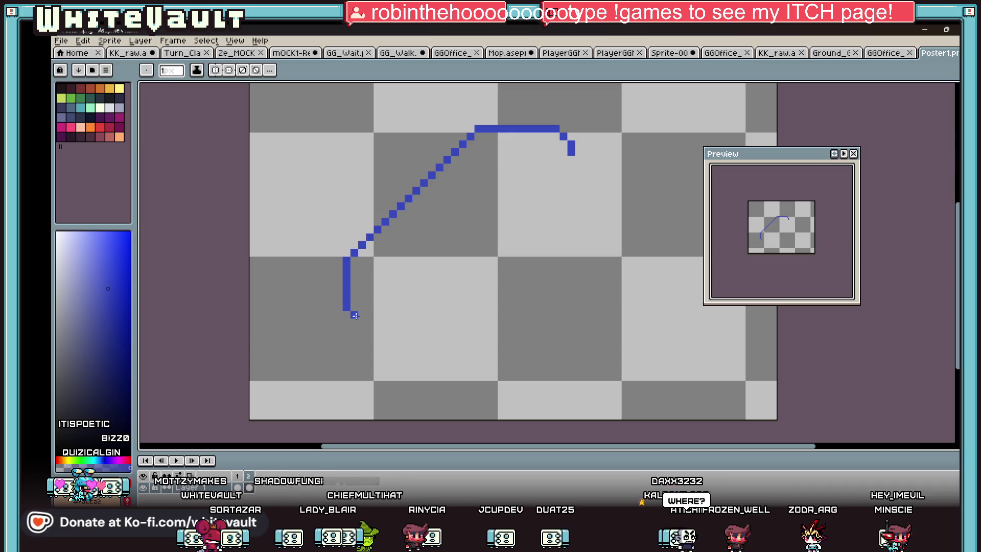
{"action": "mouse_move", "coordinate": [362, 322]}
{"action": "left_mouse_down"}
{"action": "mouse_move", "coordinate": [399, 330]}
{"action": "mouse_move", "coordinate": [564, 176]}
{"action": "left_mouse_up"}
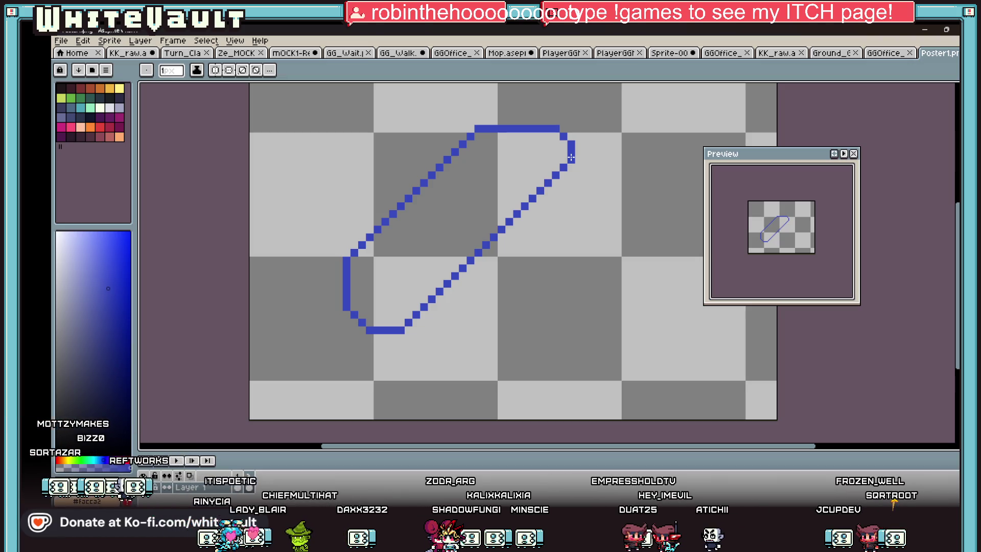
{"action": "scroll", "coordinate": [491, 210], "scroll_direction": "down", "scroll_amount": 2}
Bucket-fill the tag solid blue, then pencil a small cream block of the running figure below it
{"action": "key", "text": "g"}
{"action": "left_click", "coordinate": [490, 212]}
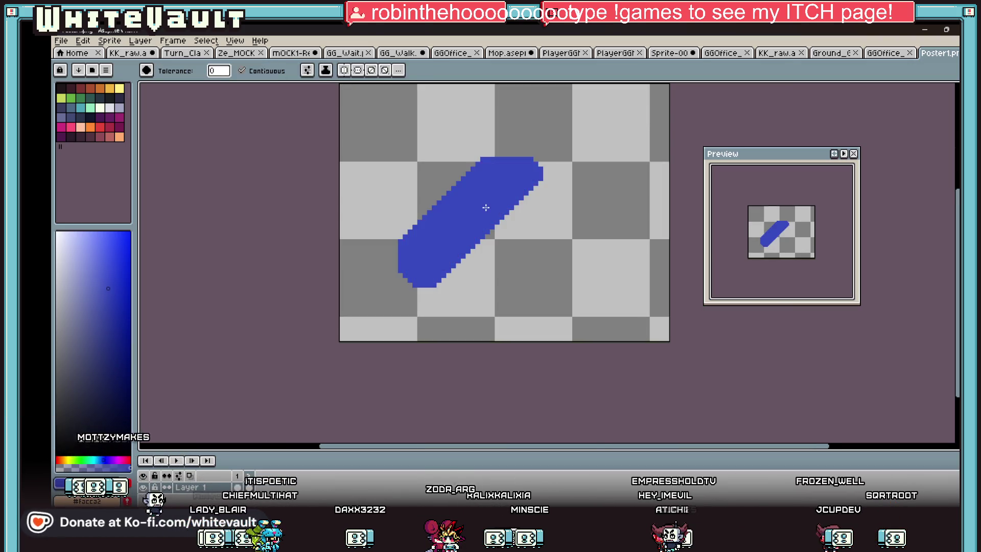
{"action": "scroll", "coordinate": [522, 199], "scroll_direction": "down", "scroll_amount": 2}
{"action": "scroll", "coordinate": [554, 179], "scroll_direction": "up", "scroll_amount": 2}
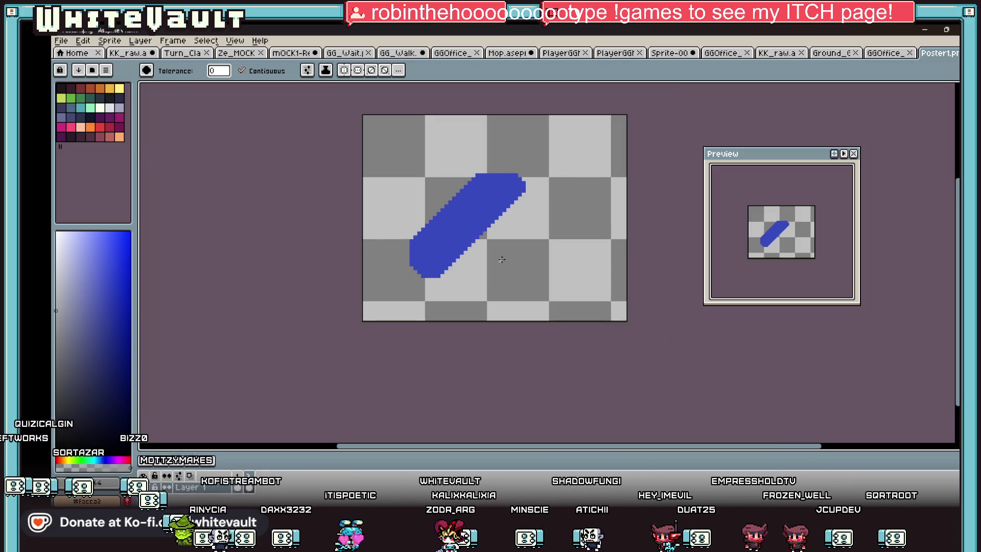
{"action": "key", "text": "b"}
{"action": "scroll", "coordinate": [500, 259], "scroll_direction": "up", "scroll_amount": 2}
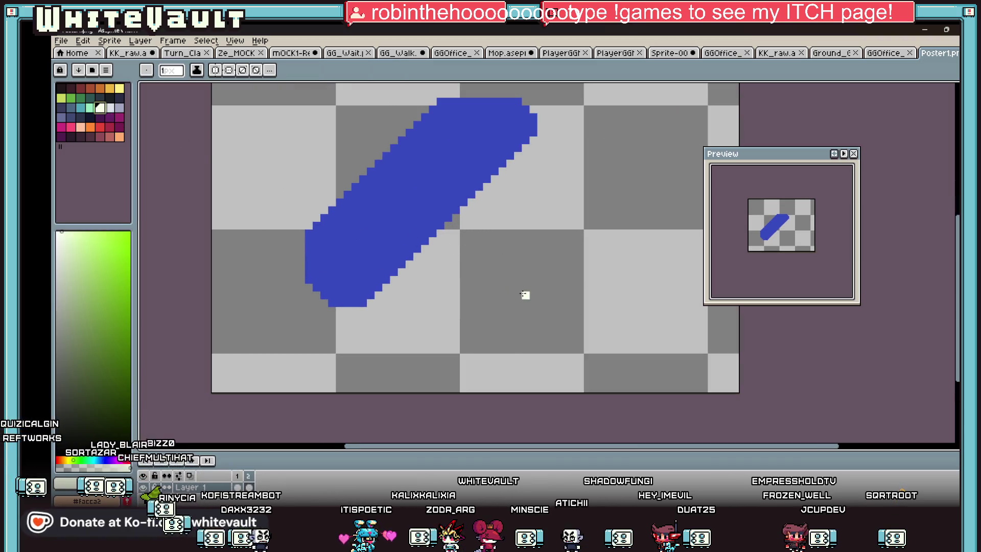
{"action": "scroll", "coordinate": [503, 287], "scroll_direction": "up", "scroll_amount": 2}
{"action": "scroll", "coordinate": [495, 225], "scroll_direction": "up", "scroll_amount": 1}
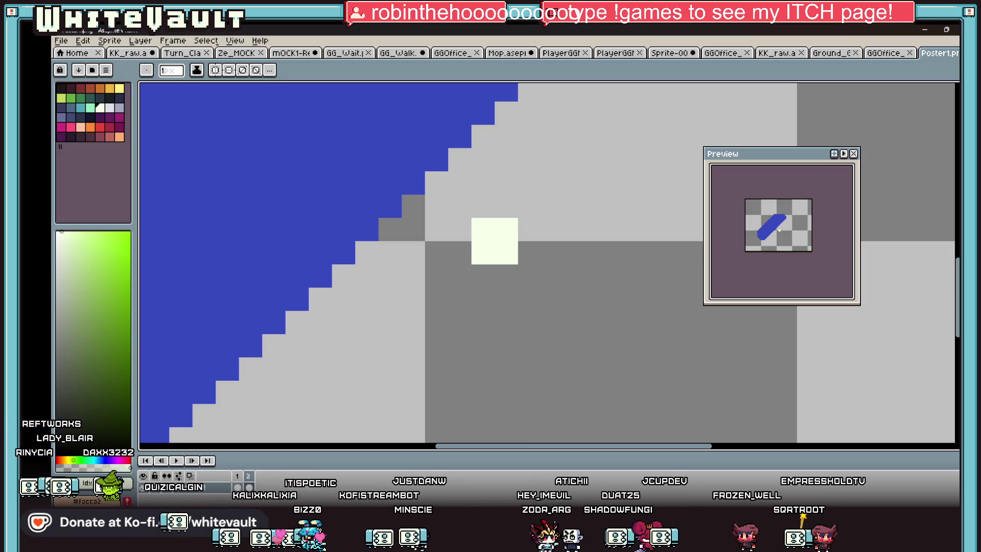
{"action": "scroll", "coordinate": [506, 299], "scroll_direction": "down", "scroll_amount": 4}
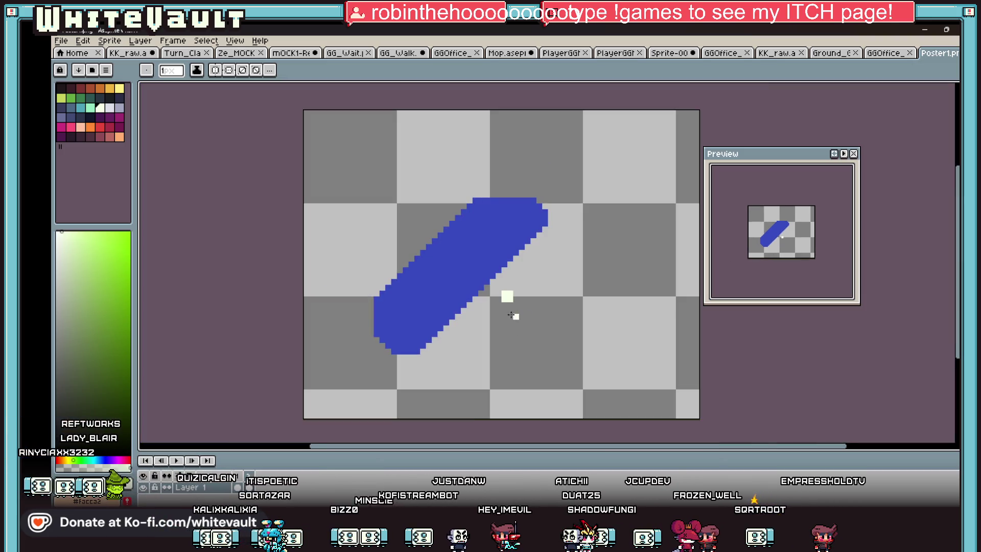
{"action": "scroll", "coordinate": [508, 307], "scroll_direction": "up", "scroll_amount": 3}
{"action": "left_click_drag", "start_coordinate": [501, 306], "coordinate": [530, 306]}
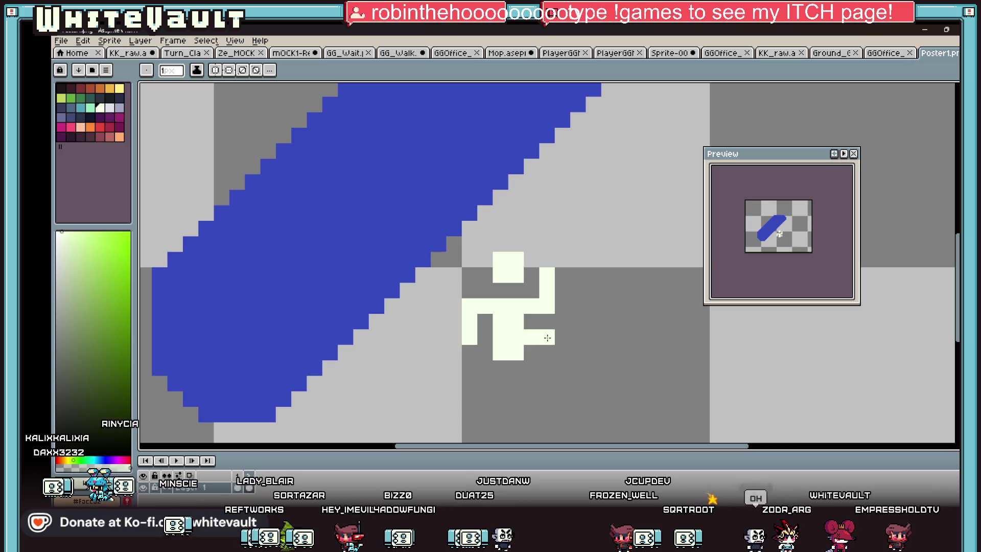
{"action": "scroll", "coordinate": [636, 337], "scroll_direction": "down", "scroll_amount": 1}
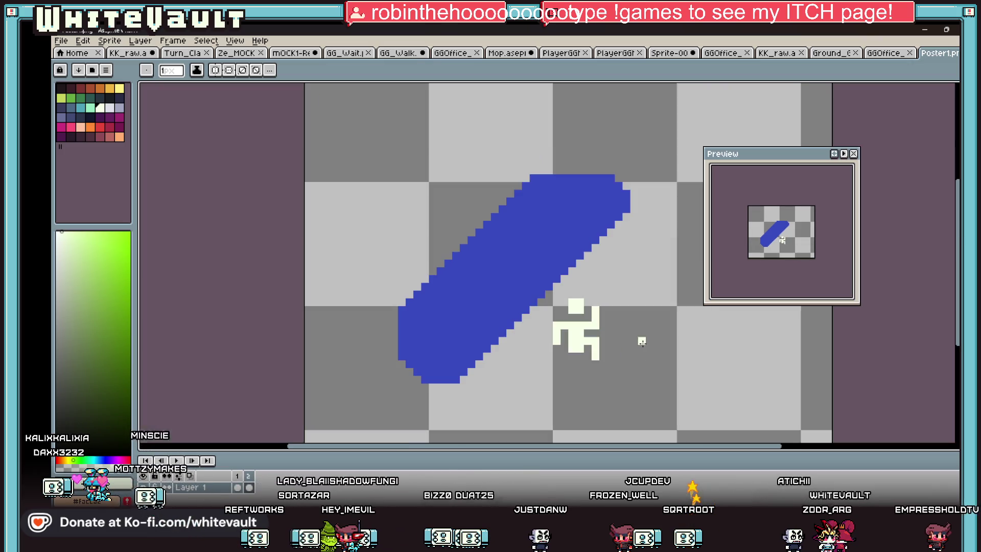
{"action": "scroll", "coordinate": [564, 355], "scroll_direction": "up", "scroll_amount": 1}
{"action": "left_click_drag", "start_coordinate": [551, 357], "coordinate": [550, 391]}
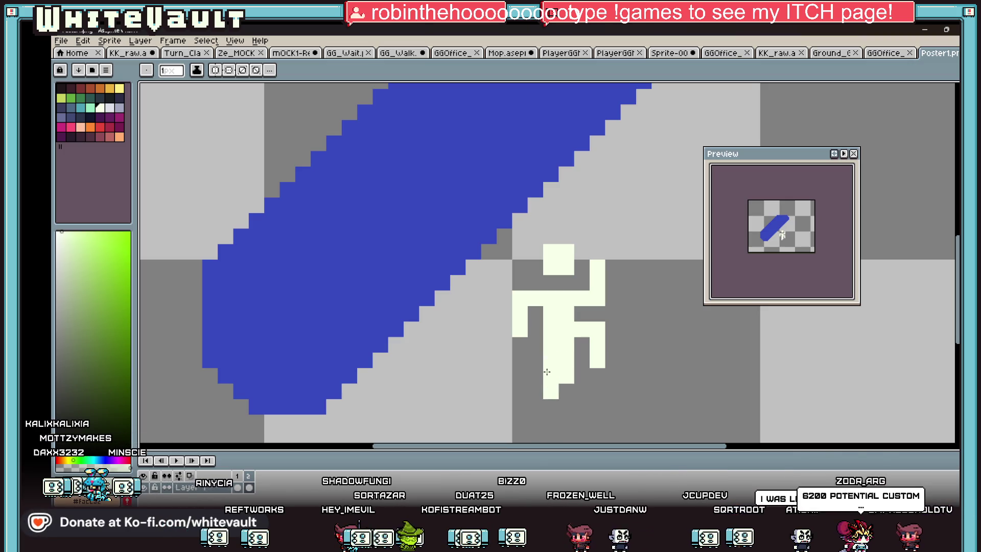
{"action": "key", "text": "i"}
{"action": "left_click", "coordinate": [546, 372]}
{"action": "scroll", "coordinate": [595, 350], "scroll_direction": "down", "scroll_amount": 1}
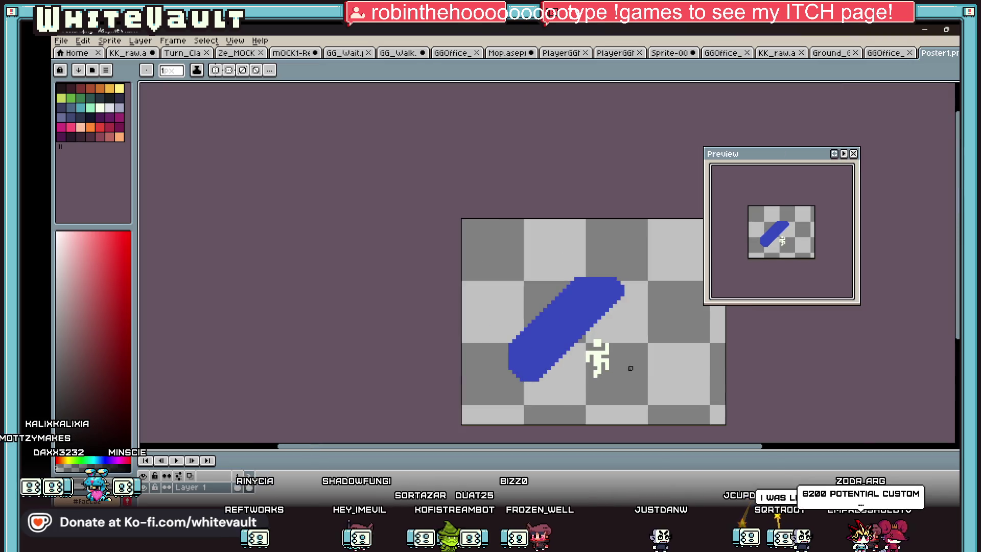
{"action": "scroll", "coordinate": [622, 365], "scroll_direction": "up", "scroll_amount": 1}
{"action": "left_click", "coordinate": [583, 356]}
{"action": "scroll", "coordinate": [603, 361], "scroll_direction": "down", "scroll_amount": 3}
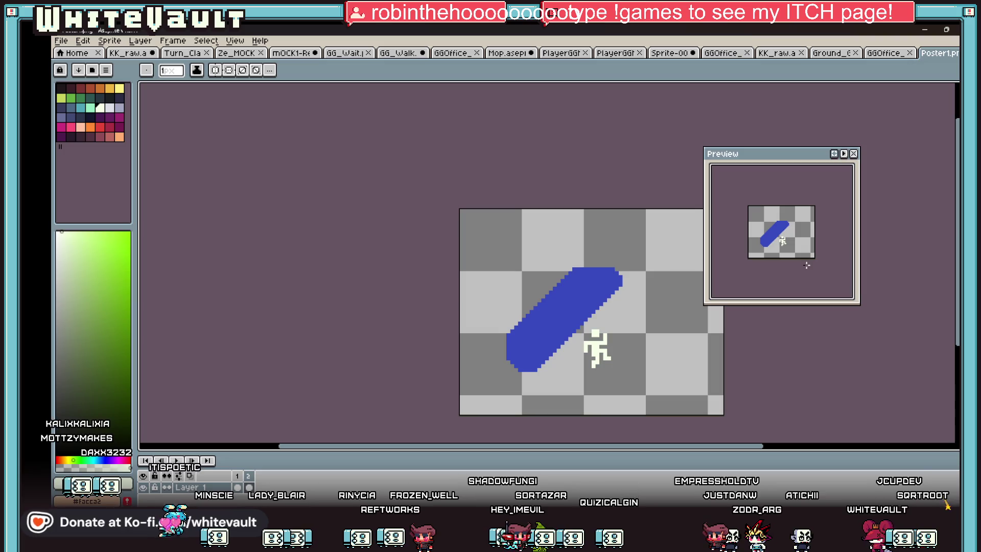
{"action": "key", "text": "m"}
{"action": "scroll", "coordinate": [615, 362], "scroll_direction": "up", "scroll_amount": 4}
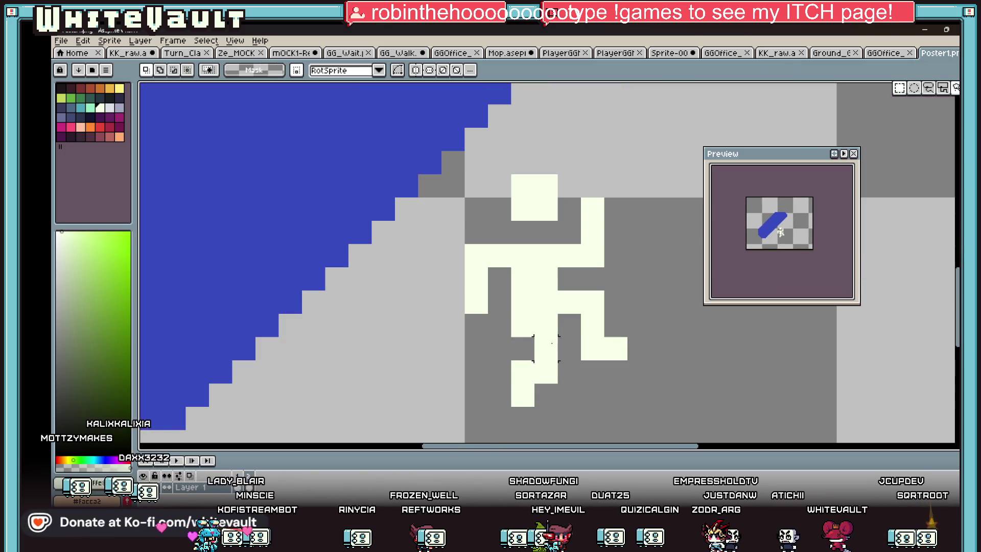
Shift the figure's legs down a pixel and fill the gap to the torso in white
{"action": "mouse_move", "coordinate": [513, 292]}
{"action": "left_mouse_down"}
{"action": "mouse_move", "coordinate": [622, 407]}
{"action": "mouse_move", "coordinate": [622, 429]}
{"action": "left_mouse_up"}
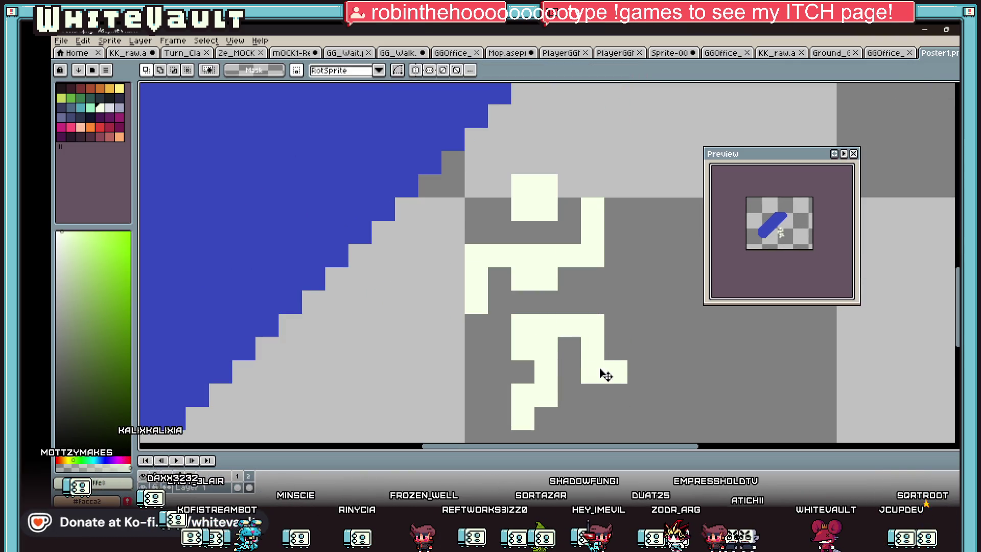
{"action": "key", "text": "b"}
{"action": "left_click", "coordinate": [525, 302]}
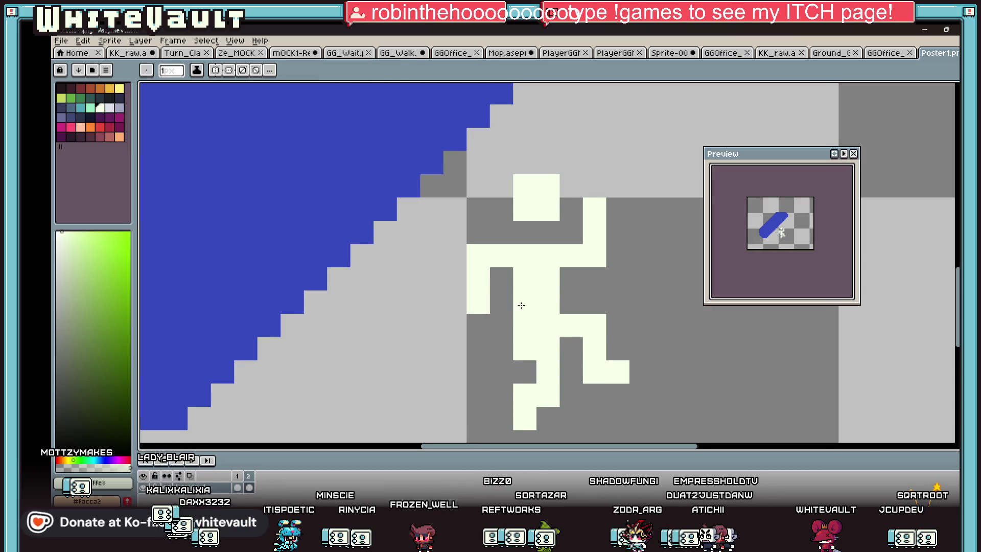
{"action": "key", "text": "i"}
{"action": "scroll", "coordinate": [536, 308], "scroll_direction": "down", "scroll_amount": 5}
Select the legs by colour with the Magic Wand and nudge them up slightly
{"action": "key", "text": "w"}
{"action": "left_click", "coordinate": [537, 329]}
{"action": "left_click_drag", "start_coordinate": [536, 330], "coordinate": [537, 324]}
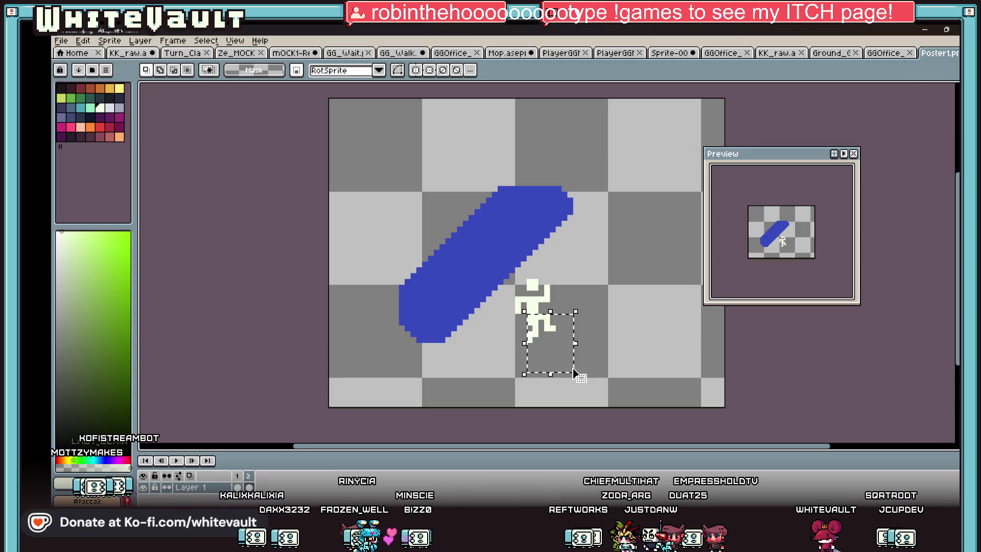
{"action": "key", "text": "ctrl+d"}
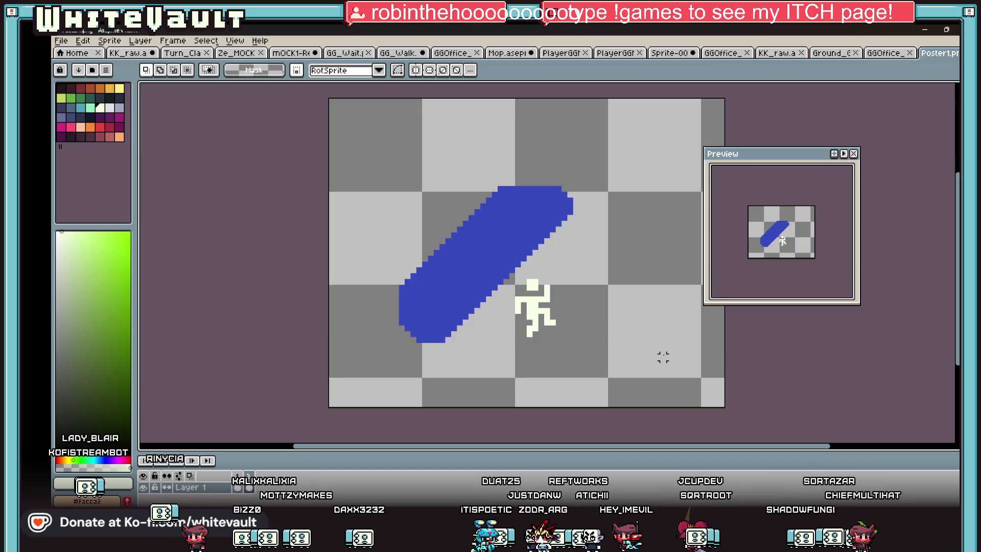
{"action": "scroll", "coordinate": [617, 345], "scroll_direction": "down", "scroll_amount": 1}
{"action": "scroll", "coordinate": [587, 339], "scroll_direction": "up", "scroll_amount": 1}
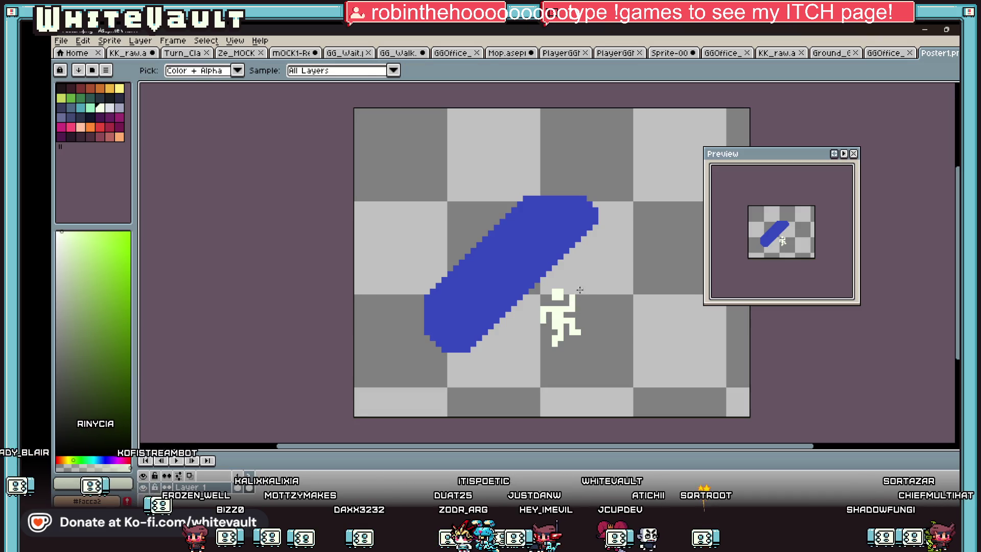
{"action": "scroll", "coordinate": [577, 276], "scroll_direction": "up", "scroll_amount": 1}
Outline a white arrow pointing up-right beside the figure and bucket-fill it solid
{"action": "mouse_move", "coordinate": [577, 277]}
{"action": "left_mouse_down"}
{"action": "mouse_move", "coordinate": [644, 214]}
{"action": "mouse_move", "coordinate": [584, 287]}
{"action": "mouse_move", "coordinate": [650, 218]}
{"action": "mouse_move", "coordinate": [656, 230]}
{"action": "left_mouse_up"}
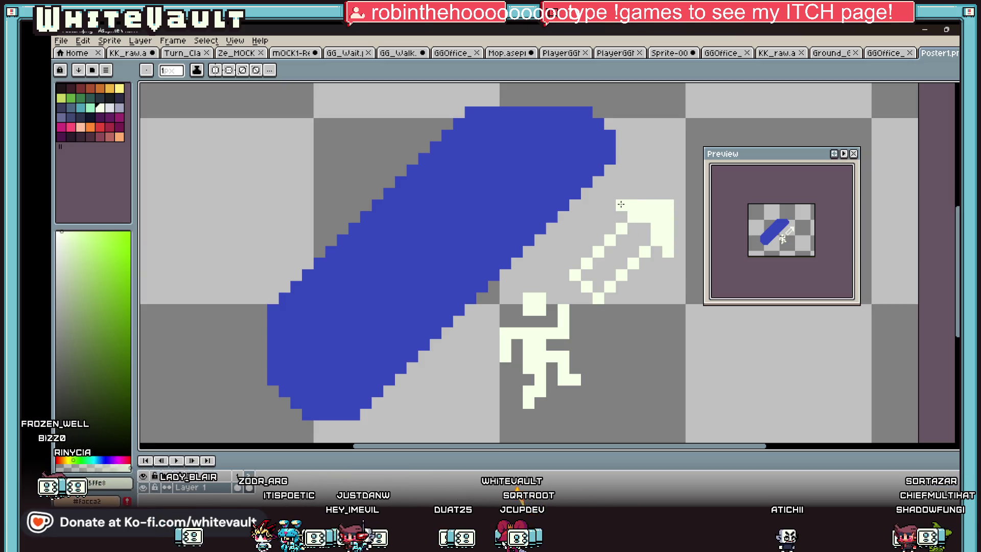
{"action": "key", "text": "g"}
{"action": "left_click", "coordinate": [632, 244]}
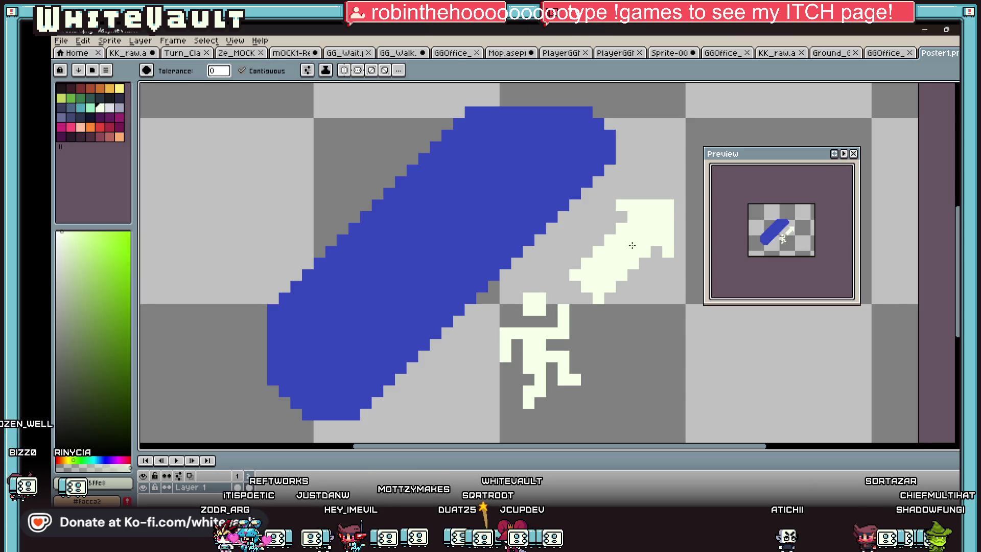
{"action": "scroll", "coordinate": [636, 248], "scroll_direction": "down", "scroll_amount": 3}
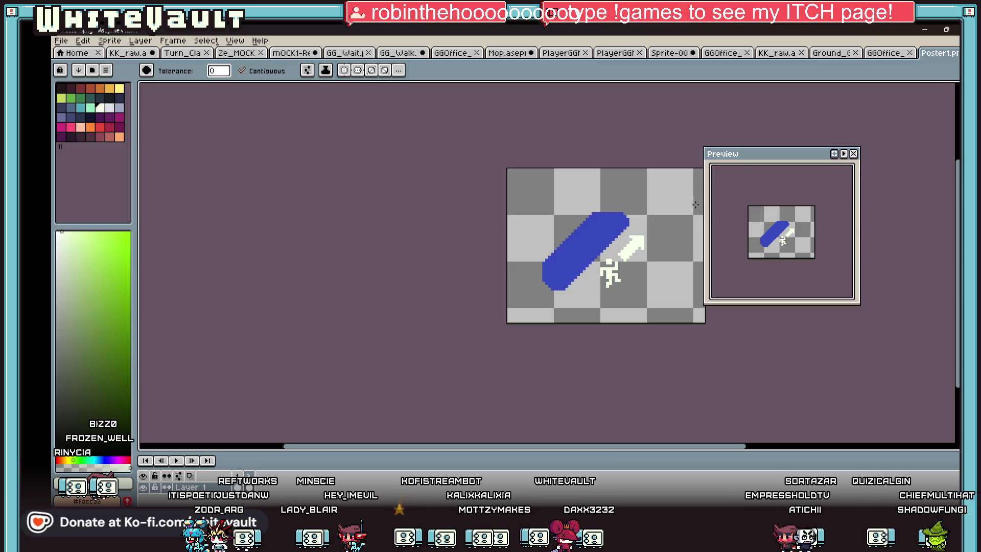
{"action": "key", "text": "m"}
{"action": "scroll", "coordinate": [666, 254], "scroll_direction": "up", "scroll_amount": 2}
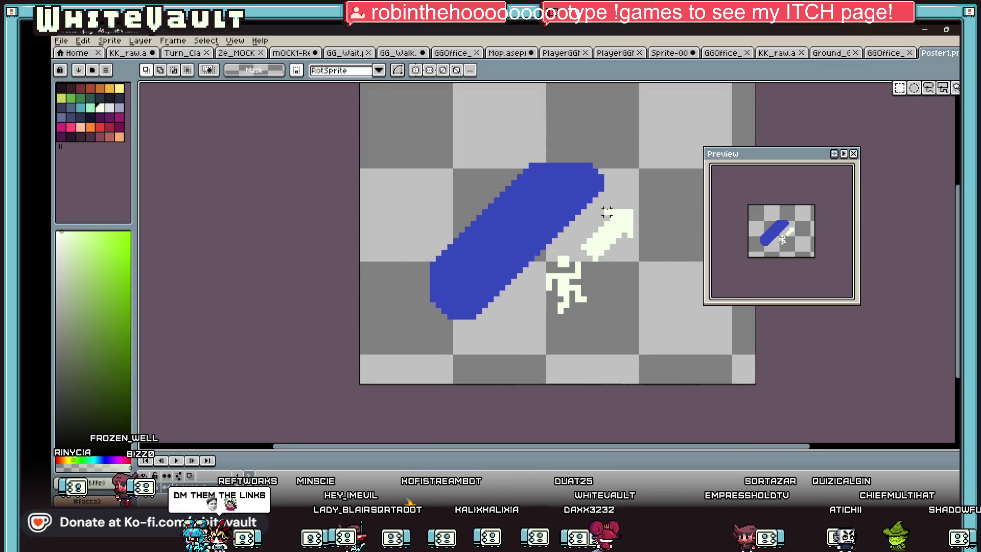
Select the arrow plus the running figure and move both slightly down-right
{"action": "left_click_drag", "start_coordinate": [596, 201], "coordinate": [675, 286]}
{"action": "left_click_drag", "start_coordinate": [547, 251], "coordinate": [610, 340]}
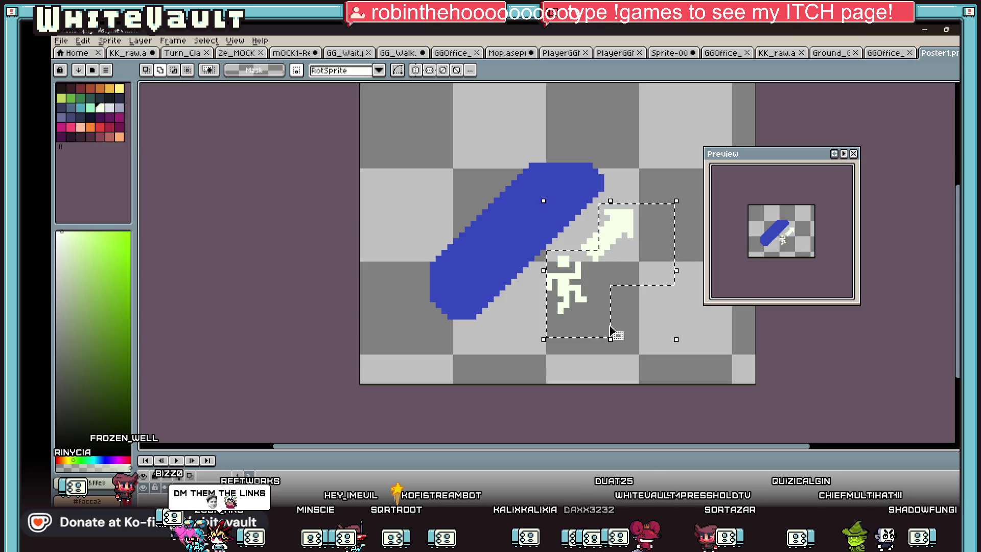
{"action": "left_click_drag", "start_coordinate": [617, 287], "coordinate": [622, 292]}
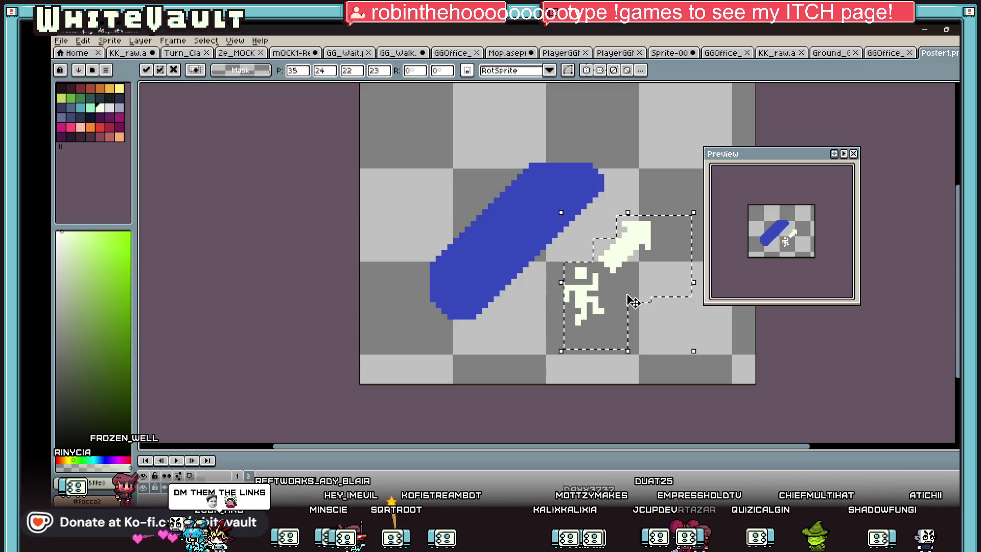
{"action": "scroll", "coordinate": [631, 296], "scroll_direction": "down", "scroll_amount": 1}
{"action": "key", "text": "ctrl+d"}
{"action": "scroll", "coordinate": [498, 414], "scroll_direction": "right", "scroll_amount": 2}
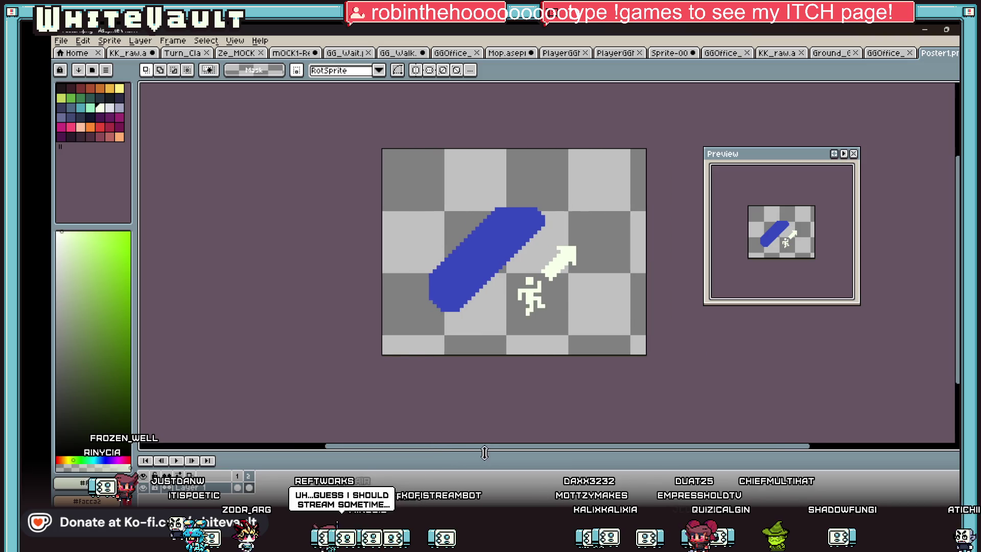
{"action": "scroll", "coordinate": [555, 369], "scroll_direction": "up", "scroll_amount": 1}
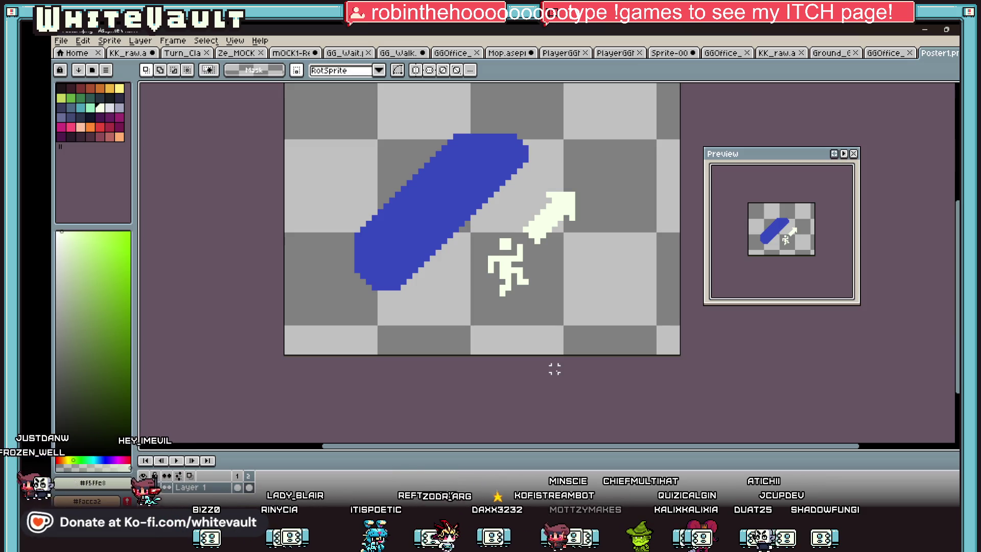
Marquee the white arrow and drag it down closer to the running figure
{"action": "key", "text": "i"}
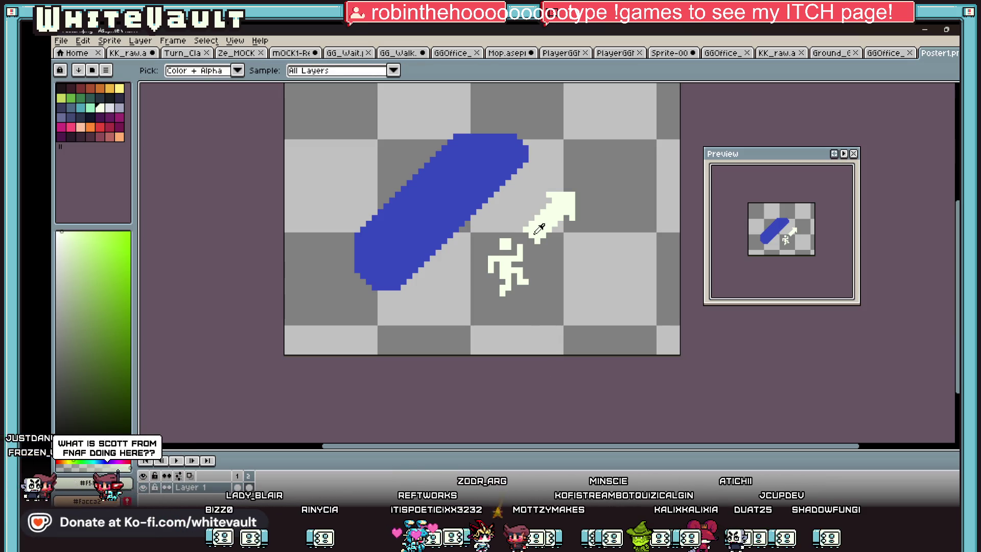
{"action": "key", "text": "m"}
{"action": "scroll", "coordinate": [583, 230], "scroll_direction": "up", "scroll_amount": 2}
{"action": "left_click_drag", "start_coordinate": [604, 129], "coordinate": [471, 260]}
{"action": "left_click_drag", "start_coordinate": [501, 194], "coordinate": [513, 229]}
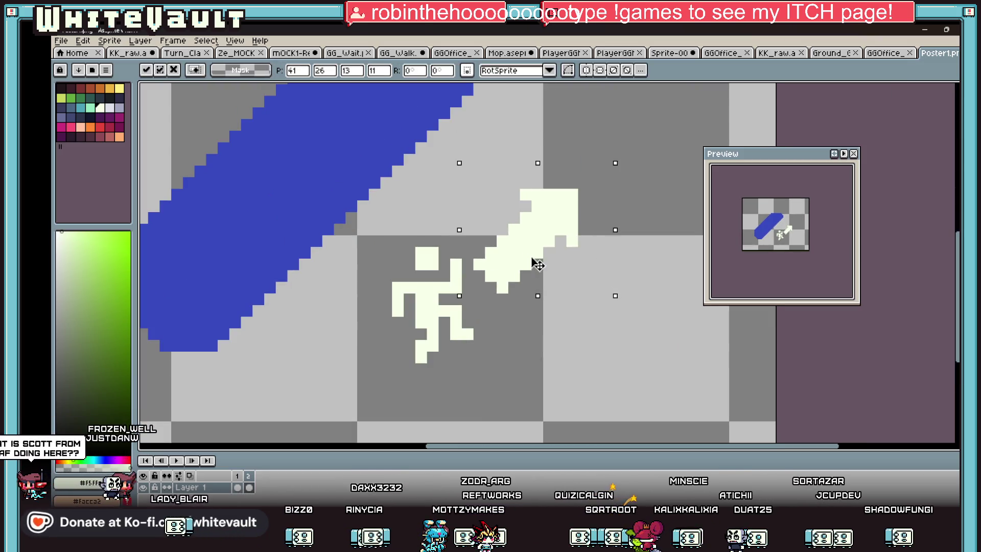
{"action": "key", "text": "ctrl+d"}
{"action": "scroll", "coordinate": [676, 288], "scroll_direction": "down", "scroll_amount": 3}
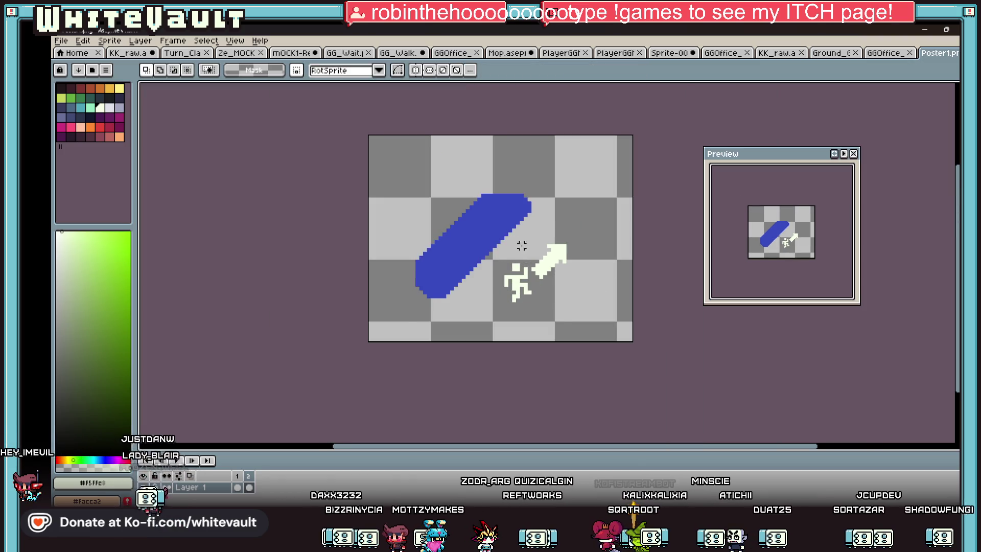
{"action": "scroll", "coordinate": [521, 245], "scroll_direction": "up", "scroll_amount": 1}
{"action": "key", "text": "b"}
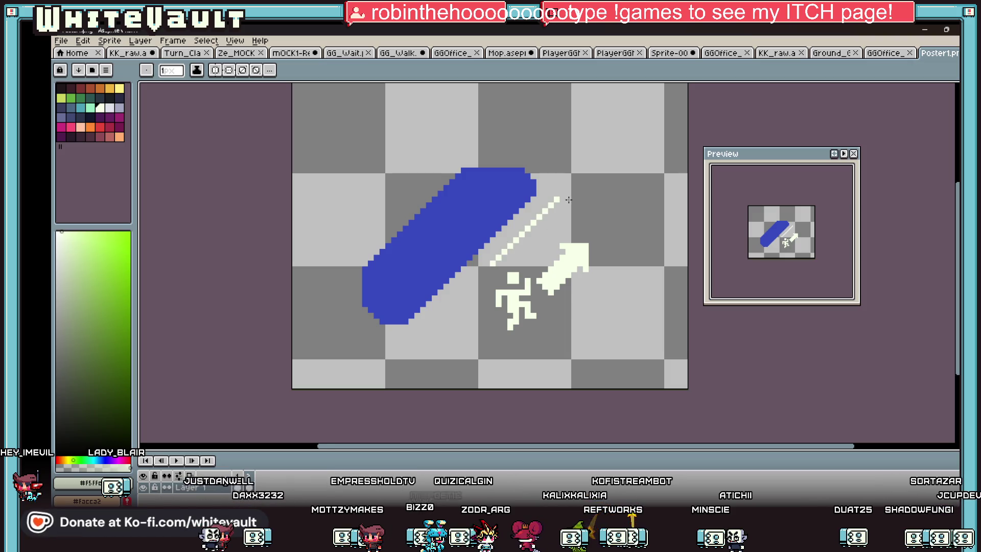
{"action": "scroll", "coordinate": [564, 202], "scroll_direction": "up", "scroll_amount": 2}
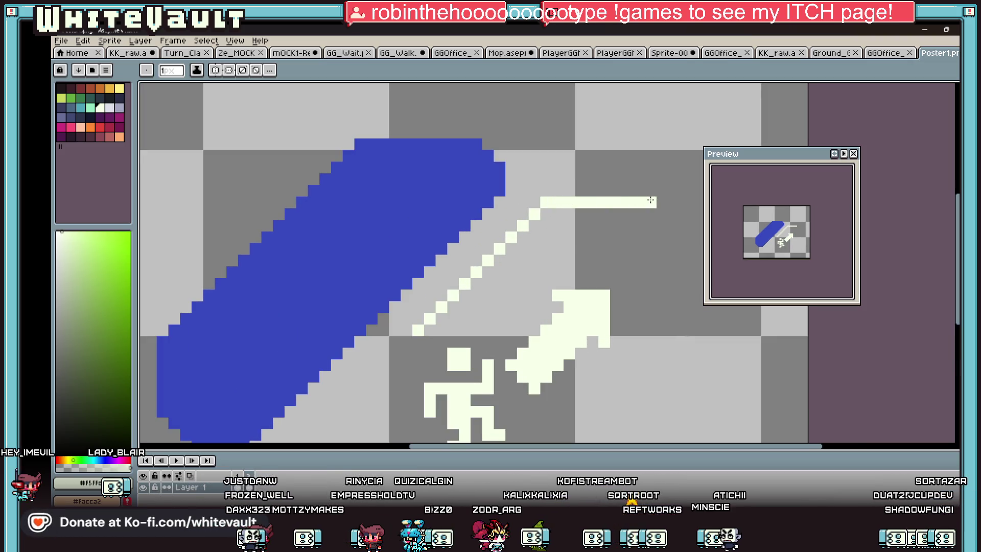
{"action": "scroll", "coordinate": [651, 201], "scroll_direction": "down", "scroll_amount": 3}
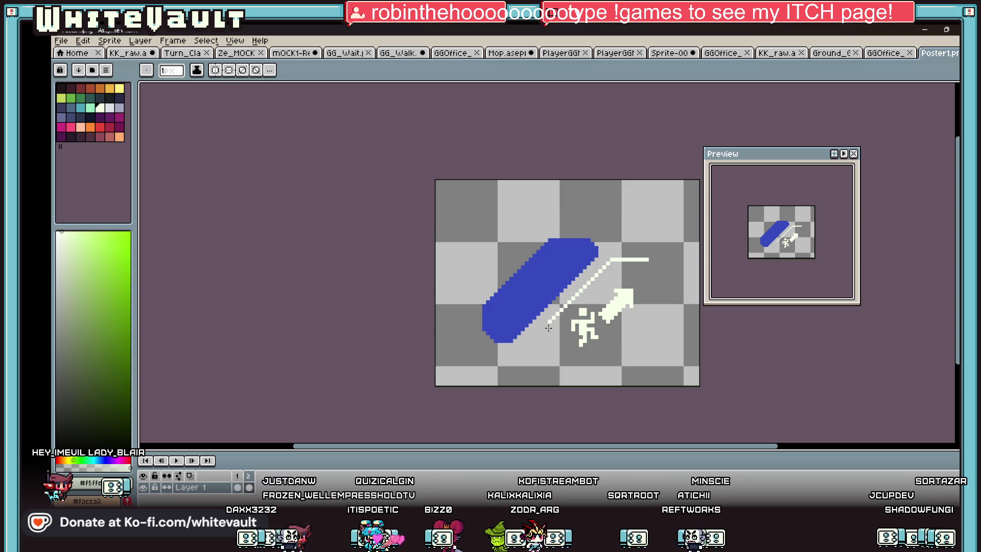
{"action": "scroll", "coordinate": [542, 335], "scroll_direction": "up", "scroll_amount": 1}
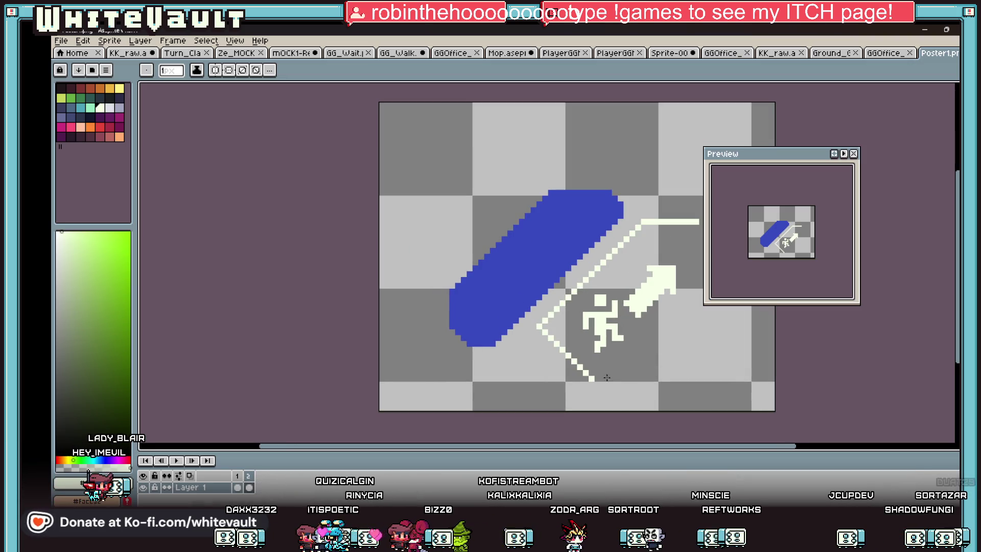
{"action": "scroll", "coordinate": [608, 379], "scroll_direction": "down", "scroll_amount": 3}
{"action": "scroll", "coordinate": [645, 279], "scroll_direction": "up", "scroll_amount": 2}
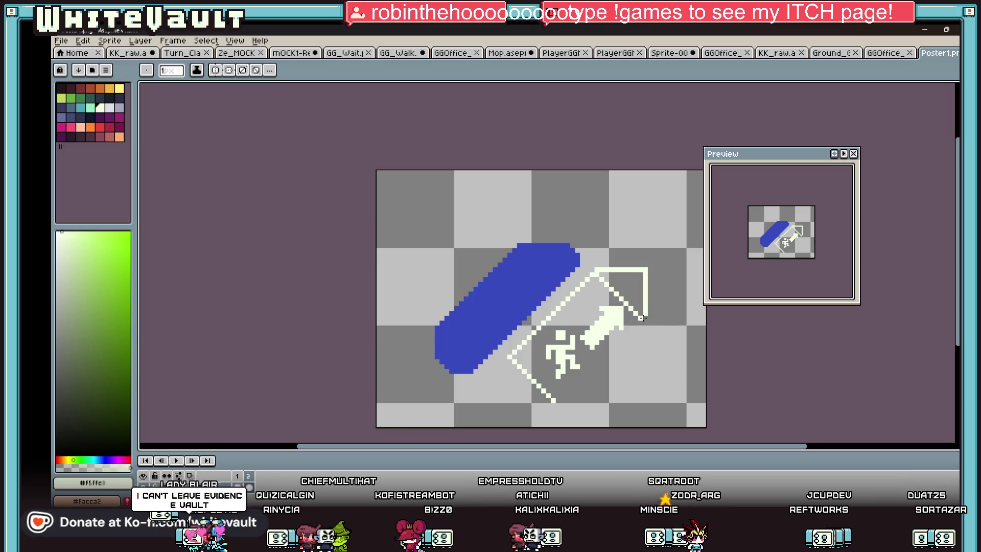
Draw the tag outline's right edge in white, closing the shape around figure and arrow
{"action": "left_click_drag", "start_coordinate": [648, 323], "coordinate": [559, 400]}
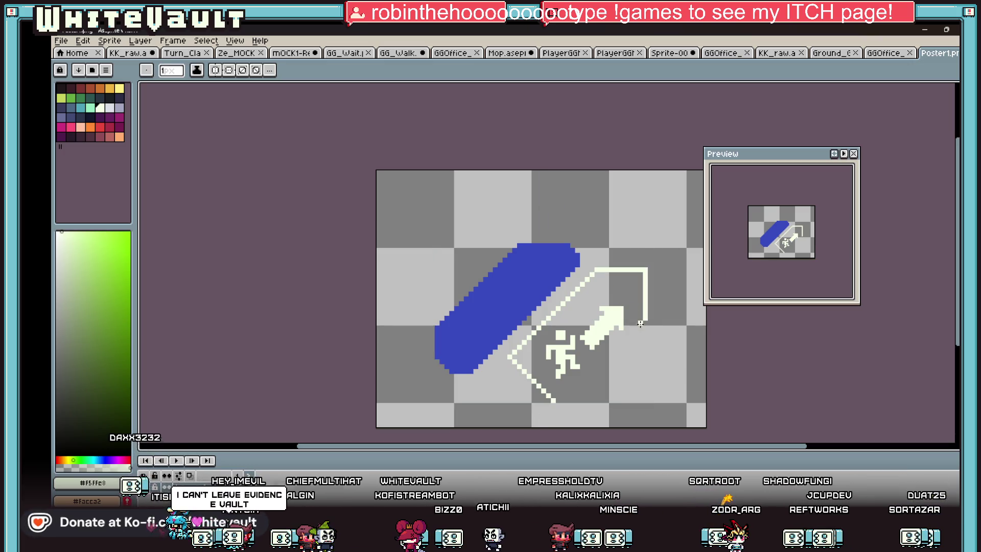
{"action": "scroll", "coordinate": [582, 369], "scroll_direction": "down", "scroll_amount": 2}
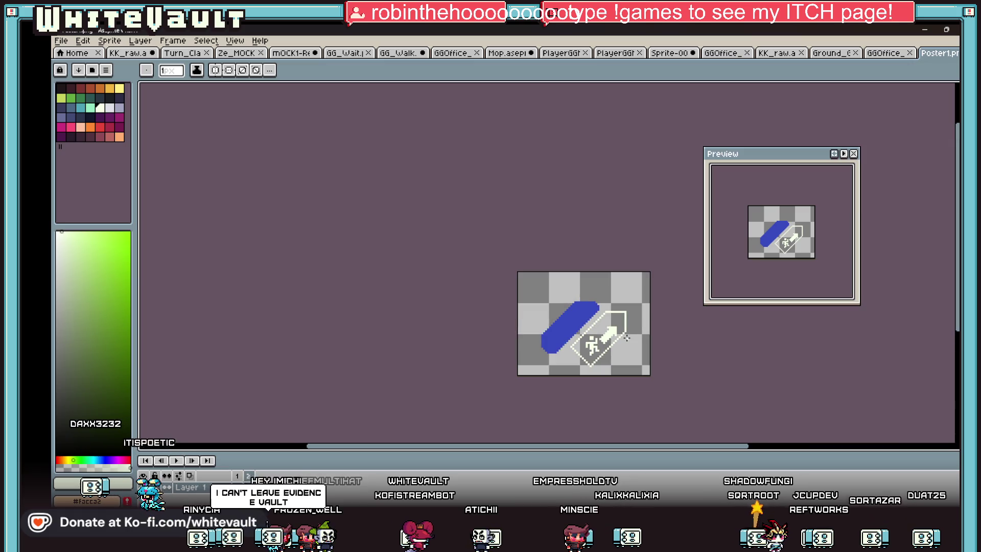
{"action": "scroll", "coordinate": [630, 337], "scroll_direction": "up", "scroll_amount": 1}
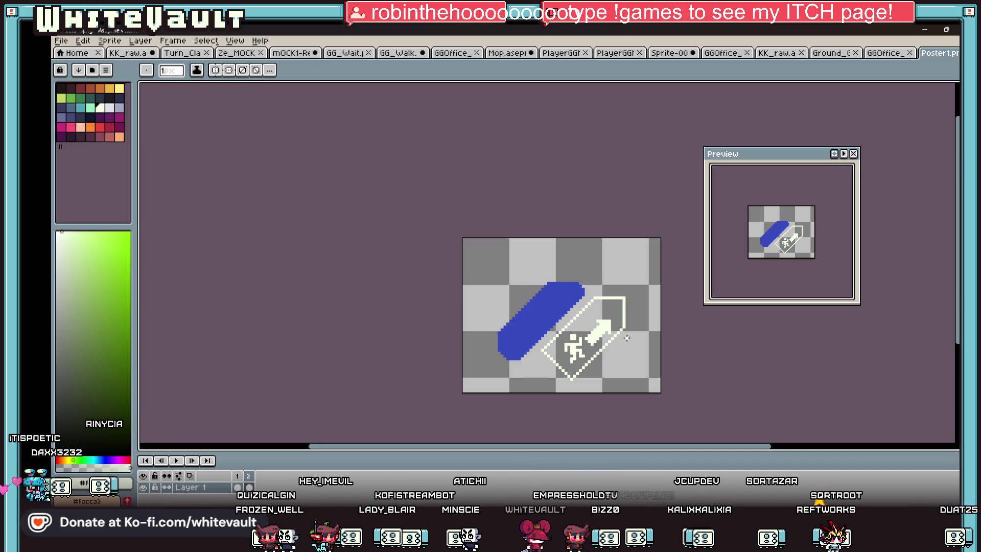
{"action": "scroll", "coordinate": [580, 325], "scroll_direction": "up", "scroll_amount": 1}
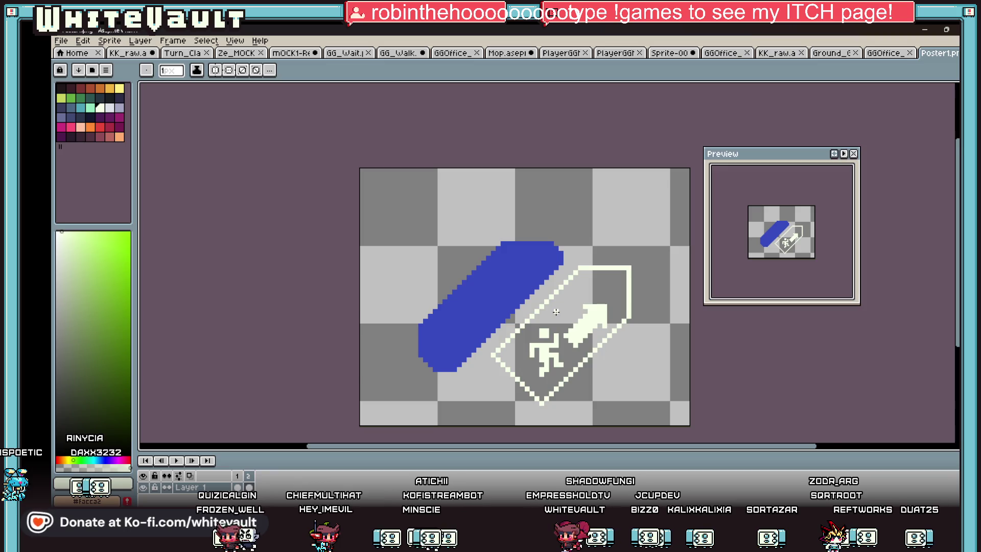
{"action": "scroll", "coordinate": [537, 264], "scroll_direction": "up", "scroll_amount": 1}
{"action": "key", "text": "alt"}
Bucket-fill the sign's interior with the sampled blue and erase the original blue stroke
{"action": "left_click", "coordinate": [537, 265]}
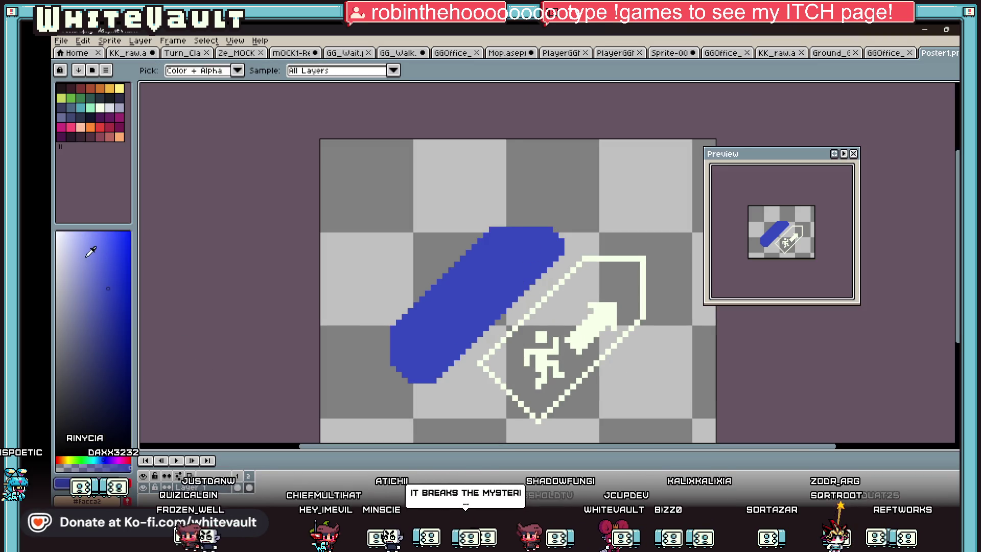
{"action": "left_click", "coordinate": [572, 292]}
{"action": "scroll", "coordinate": [606, 290], "scroll_direction": "down", "scroll_amount": 1}
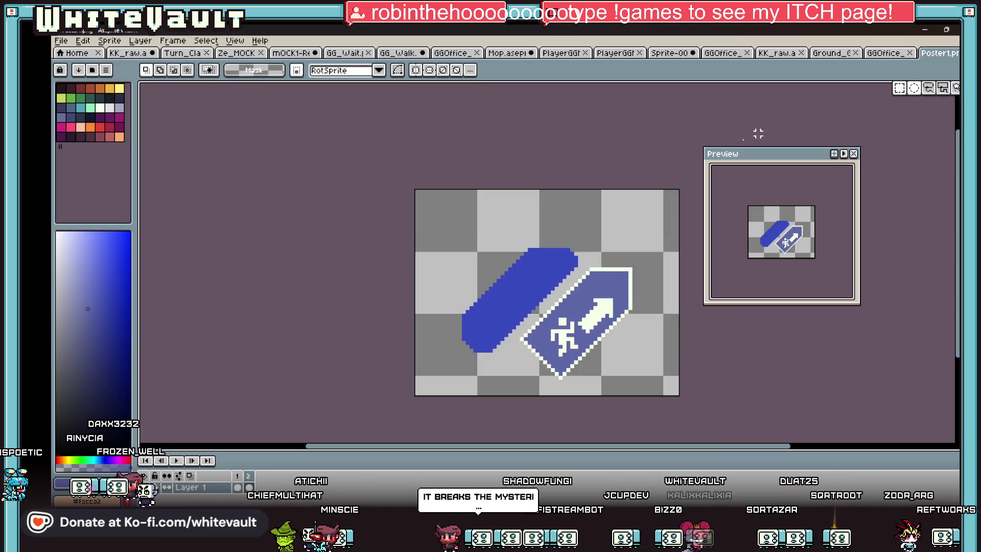
{"action": "left_click", "coordinate": [537, 245], "text": "alt"}
{"action": "left_click", "coordinate": [545, 261]}
Marquee the whole sign and move it up and left toward the canvas centre
{"action": "key", "text": "m"}
{"action": "mouse_move", "coordinate": [495, 188]}
{"action": "left_mouse_down"}
{"action": "mouse_move", "coordinate": [681, 397]}
{"action": "mouse_move", "coordinate": [572, 371]}
{"action": "left_mouse_up"}
{"action": "key", "text": "ctrl+d"}
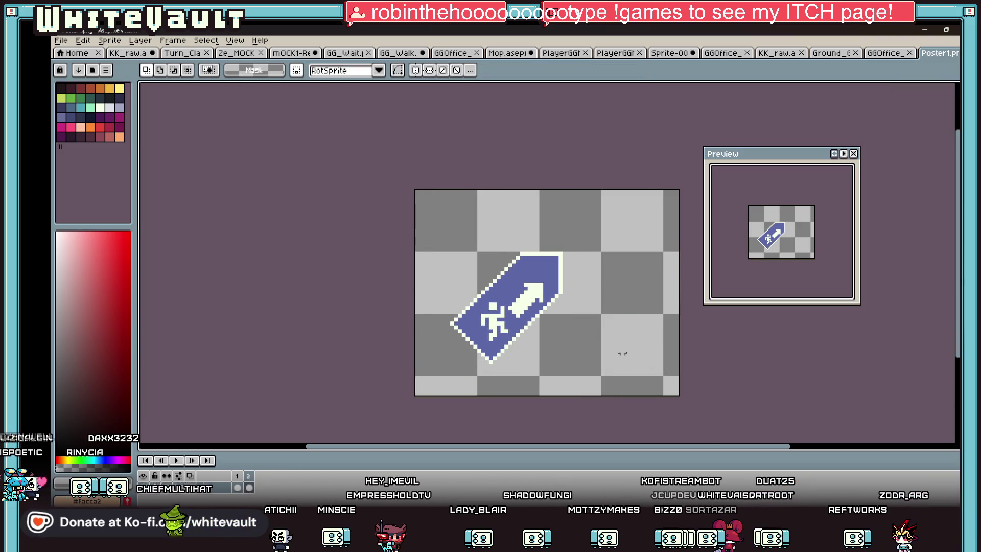
{"action": "scroll", "coordinate": [527, 306], "scroll_direction": "up", "scroll_amount": 1}
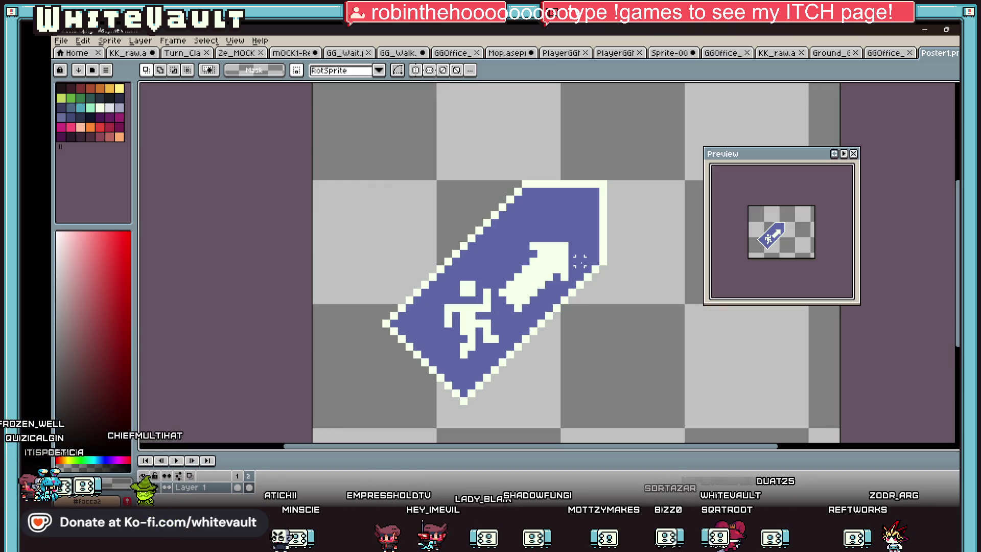
{"action": "key", "text": "b"}
{"action": "scroll", "coordinate": [598, 268], "scroll_direction": "down", "scroll_amount": 1}
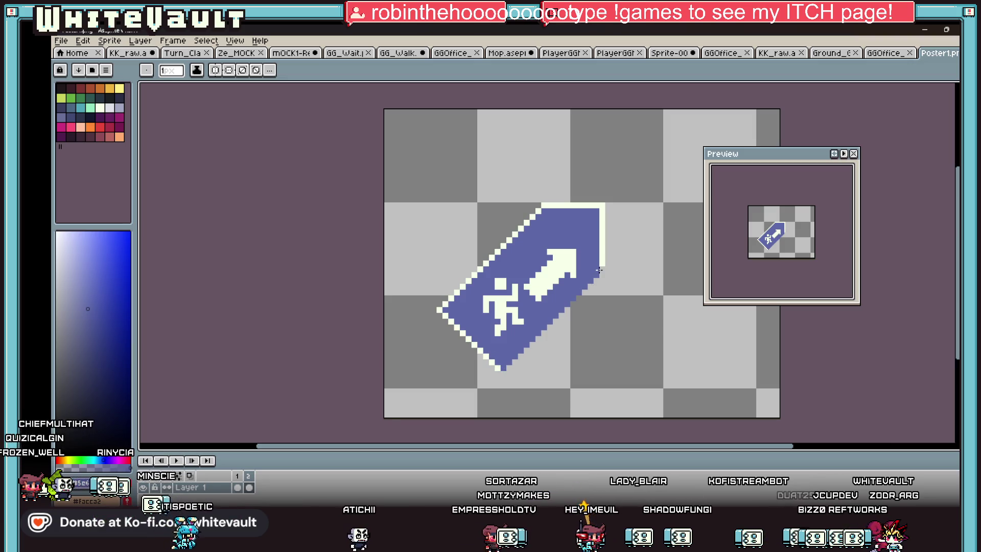
Fill the sign's top-right corner solid blue over the cream border
{"action": "left_click_drag", "start_coordinate": [606, 269], "coordinate": [606, 244]}
{"action": "key", "text": "ctrl+d"}
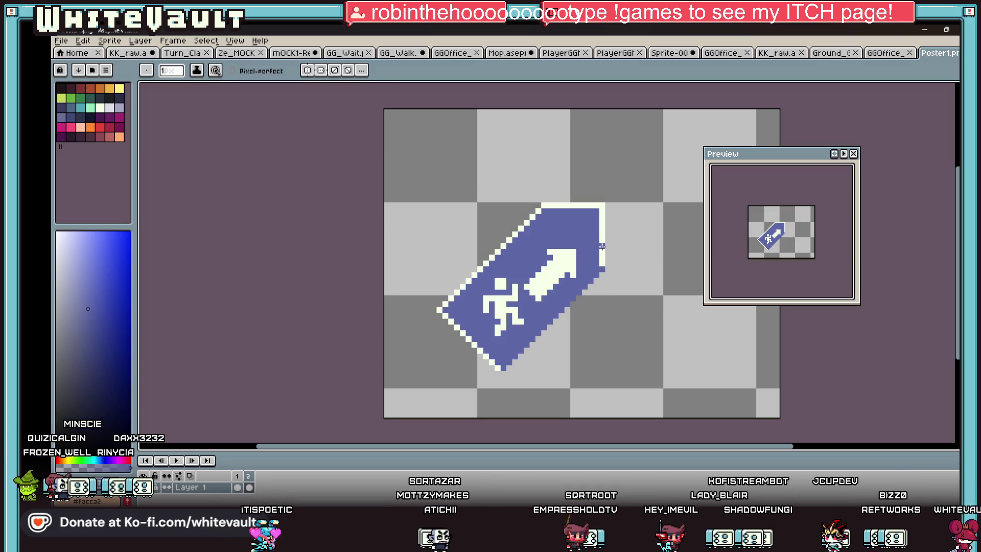
{"action": "key", "text": "g"}
{"action": "left_click", "coordinate": [602, 247]}
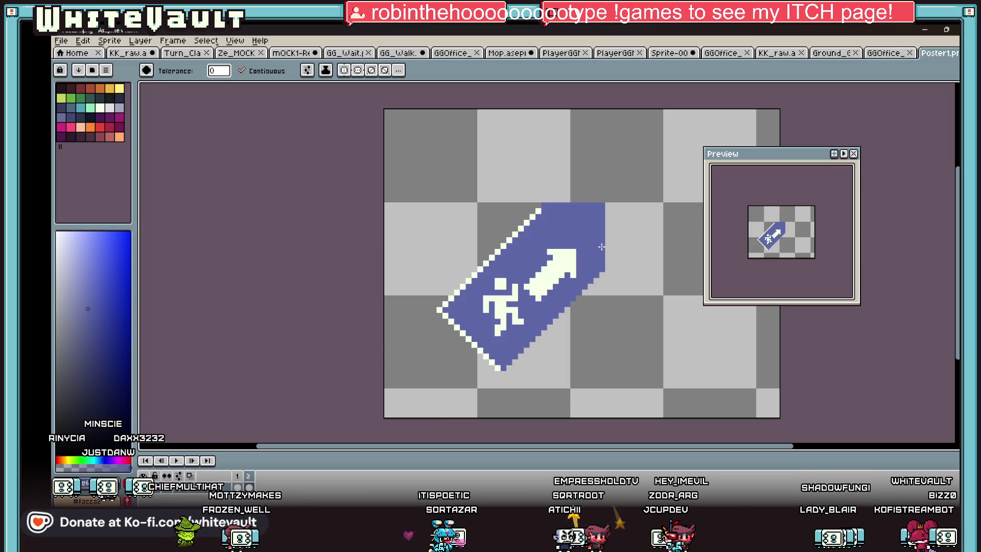
Paint cream pixels along the sign's edge beside the arrow
{"action": "key", "text": "b"}
{"action": "scroll", "coordinate": [553, 286], "scroll_direction": "up", "scroll_amount": 2}
{"action": "key", "text": "x"}
{"action": "left_click_drag", "start_coordinate": [625, 274], "coordinate": [583, 317]}
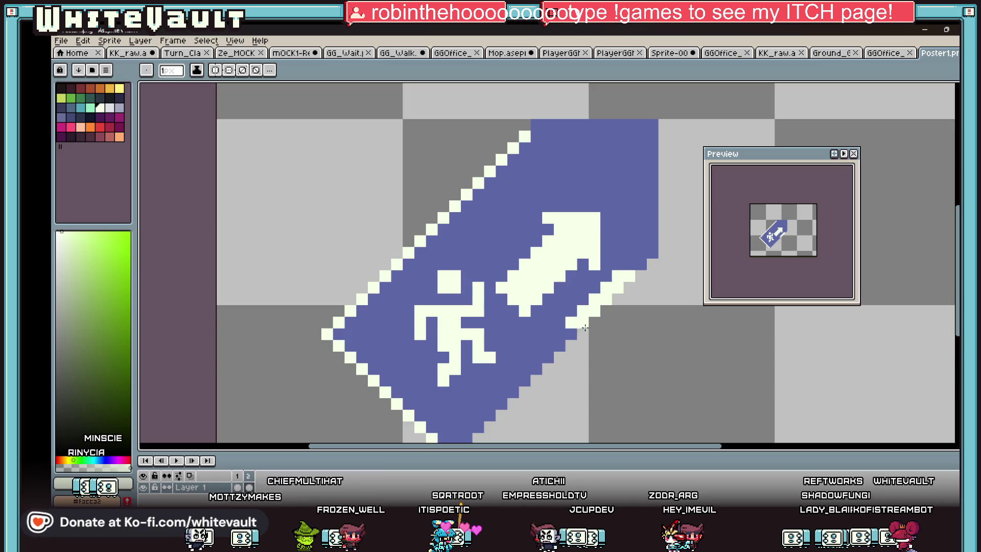
{"action": "scroll", "coordinate": [585, 329], "scroll_direction": "down", "scroll_amount": 4}
{"action": "key", "text": "v"}
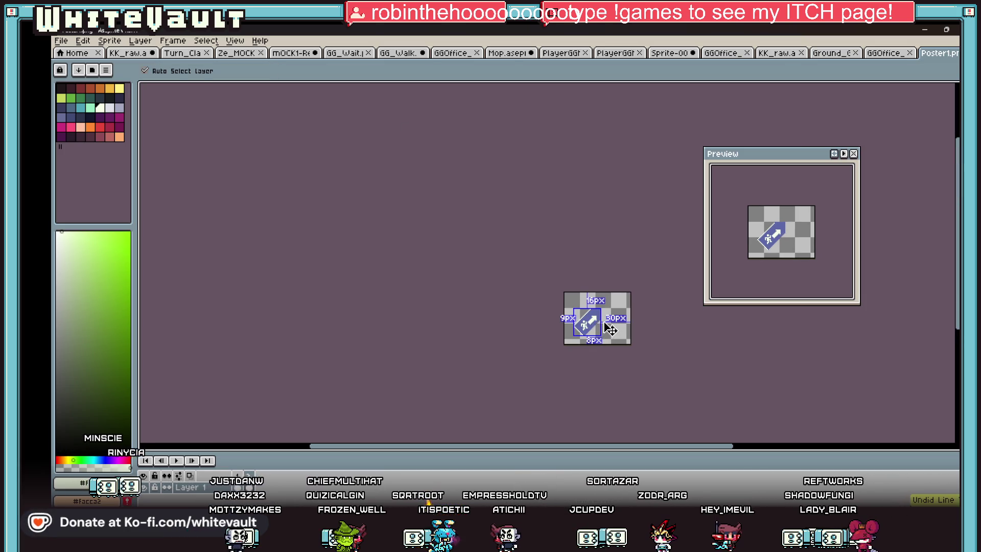
Draw a black stair-stepped outline along the sign's lower-right edge below the arrow
{"action": "key", "text": "b"}
{"action": "scroll", "coordinate": [611, 328], "scroll_direction": "up", "scroll_amount": 3}
{"action": "scroll", "coordinate": [541, 374], "scroll_direction": "up", "scroll_amount": 2}
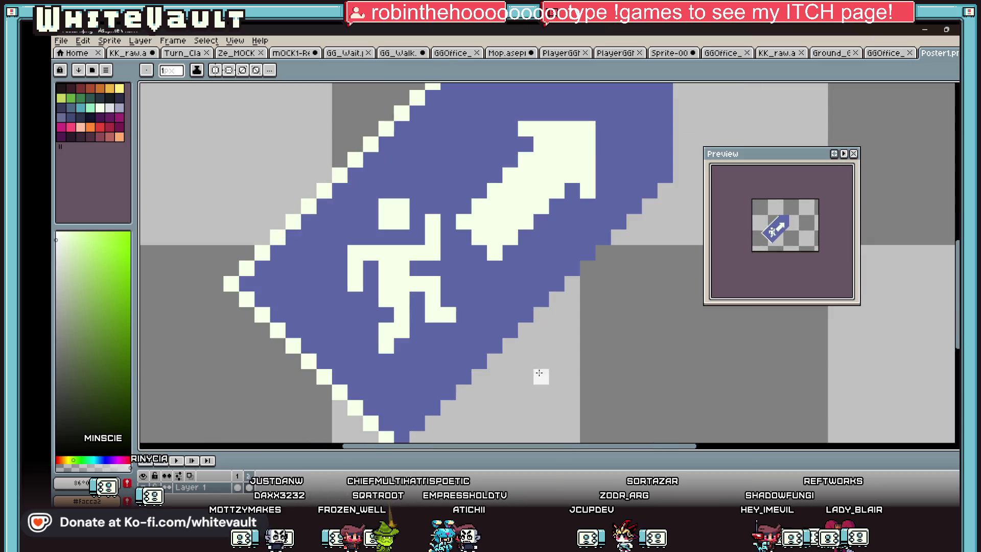
{"action": "left_click", "coordinate": [110, 97]}
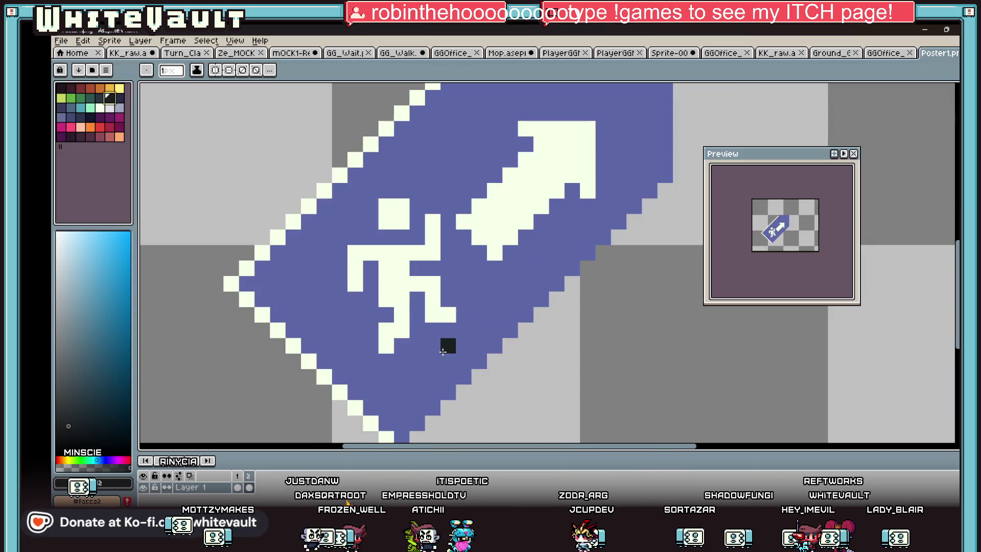
{"action": "left_click_drag", "start_coordinate": [442, 351], "coordinate": [493, 348]}
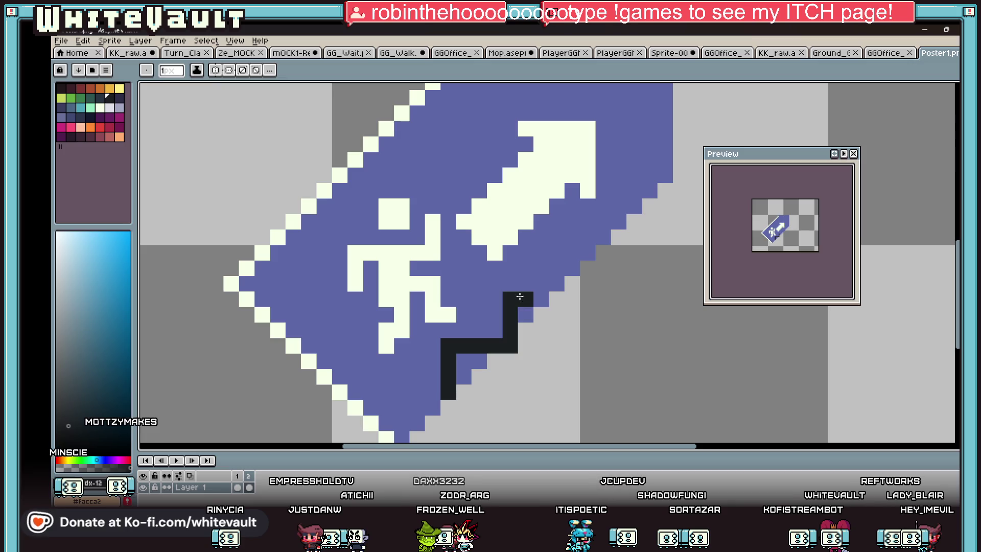
{"action": "scroll", "coordinate": [576, 282], "scroll_direction": "down", "scroll_amount": 3}
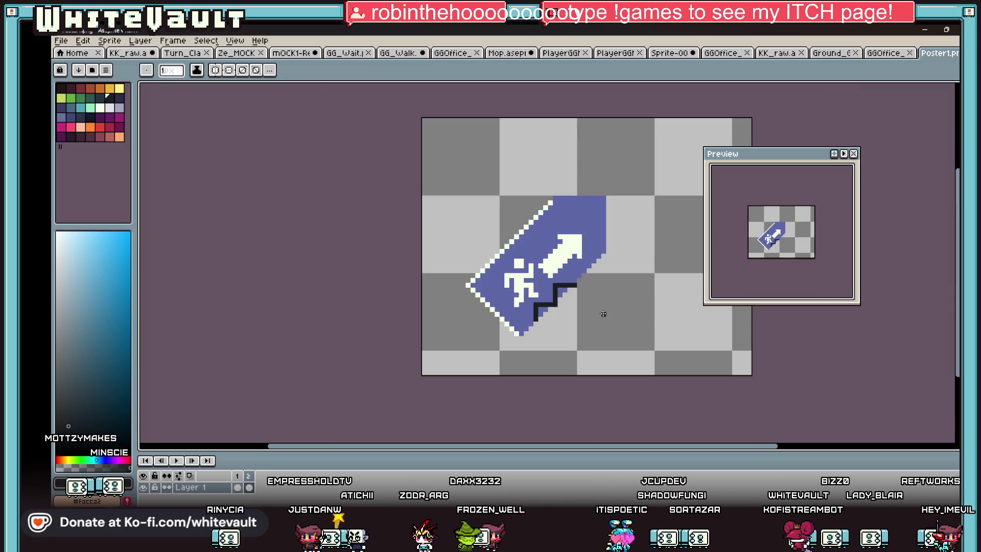
{"action": "scroll", "coordinate": [559, 280], "scroll_direction": "up", "scroll_amount": 2}
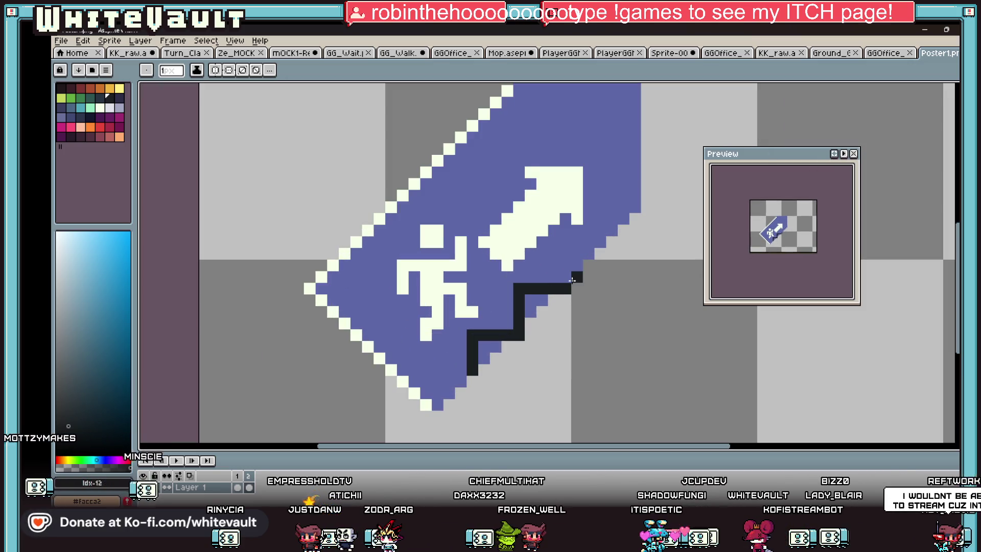
{"action": "left_click_drag", "start_coordinate": [572, 281], "coordinate": [579, 248]}
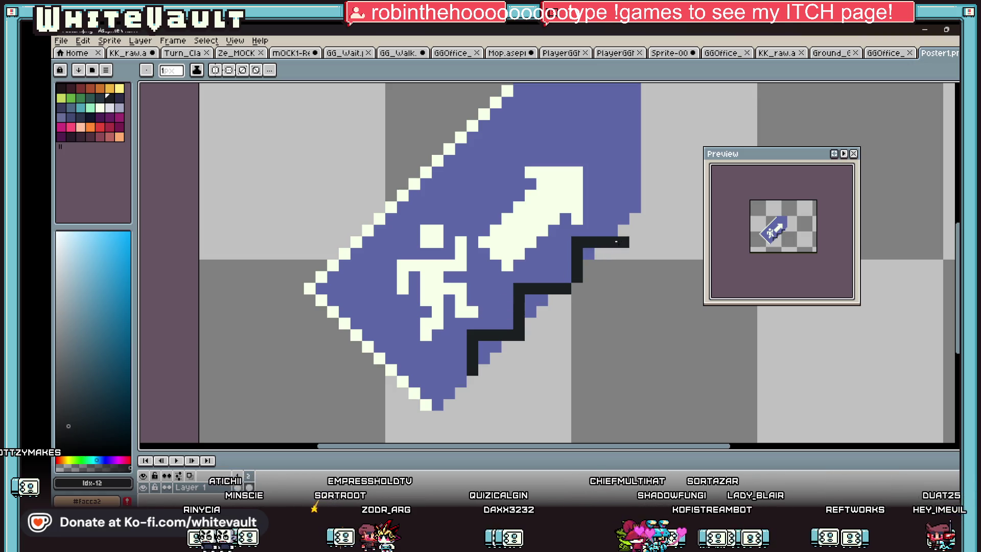
{"action": "scroll", "coordinate": [629, 245], "scroll_direction": "down", "scroll_amount": 3}
{"action": "scroll", "coordinate": [636, 248], "scroll_direction": "up", "scroll_amount": 1}
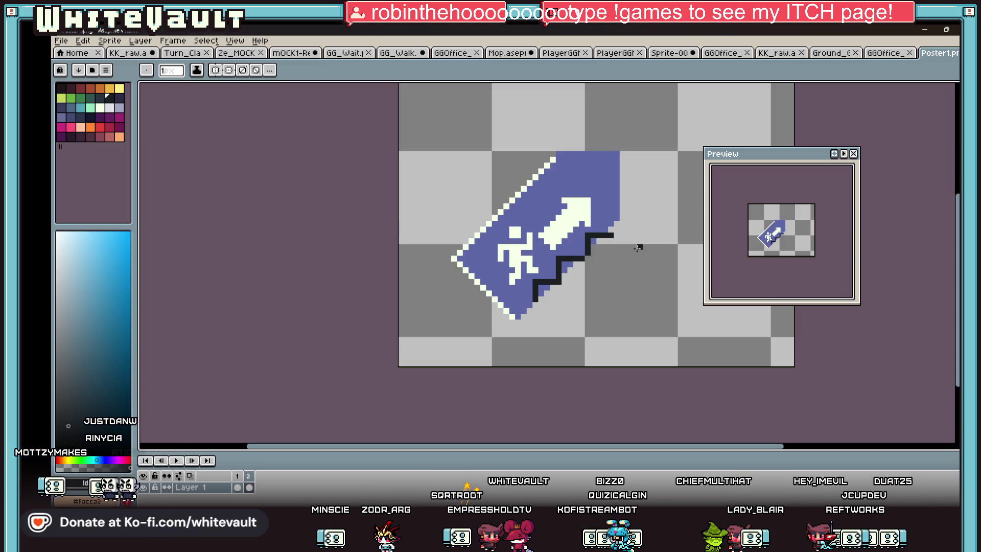
{"action": "scroll", "coordinate": [613, 215], "scroll_direction": "up", "scroll_amount": 1}
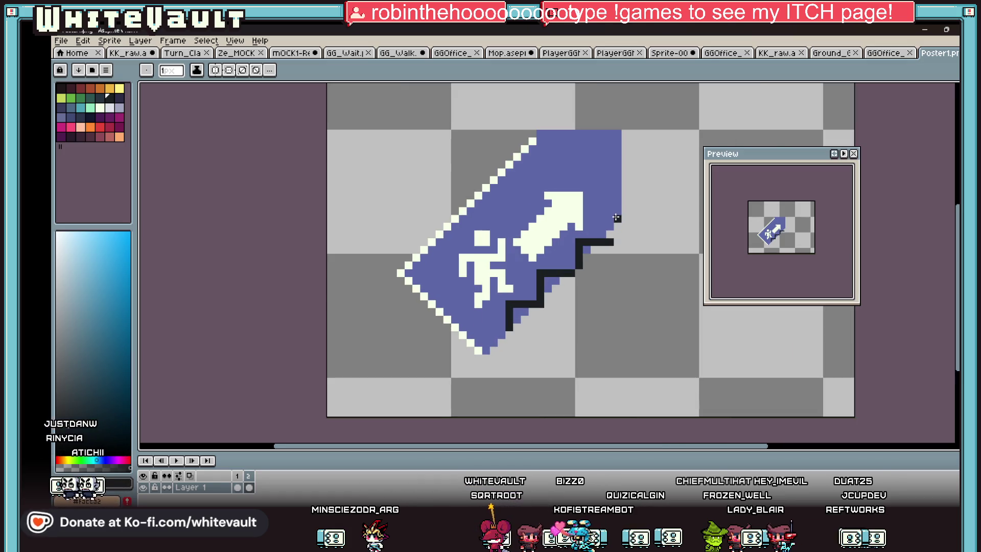
Extend the cream outline down the arrow's right edge and repaint a black segment cream
{"action": "key", "text": "i"}
{"action": "left_click", "coordinate": [538, 141], "text": "alt"}
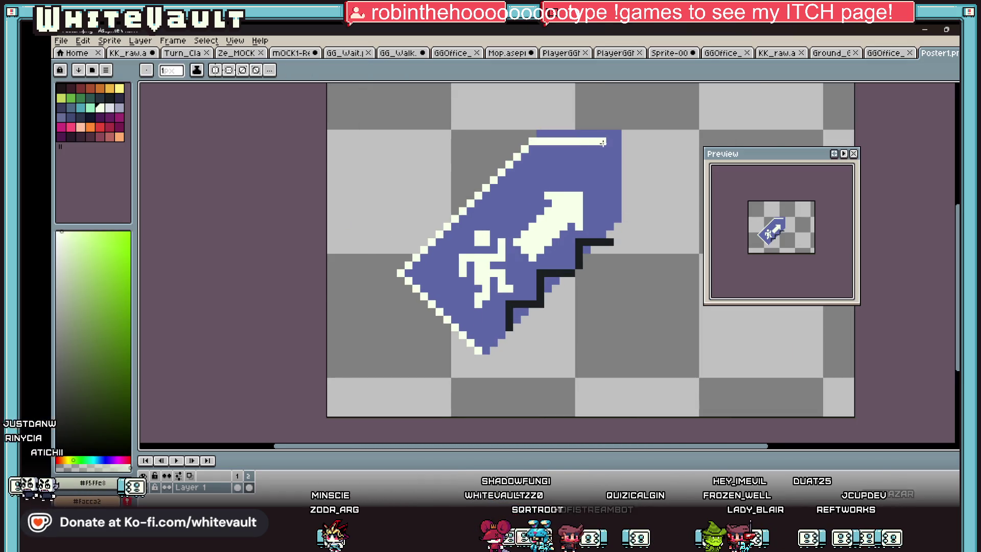
{"action": "left_click_drag", "start_coordinate": [622, 193], "coordinate": [618, 226]}
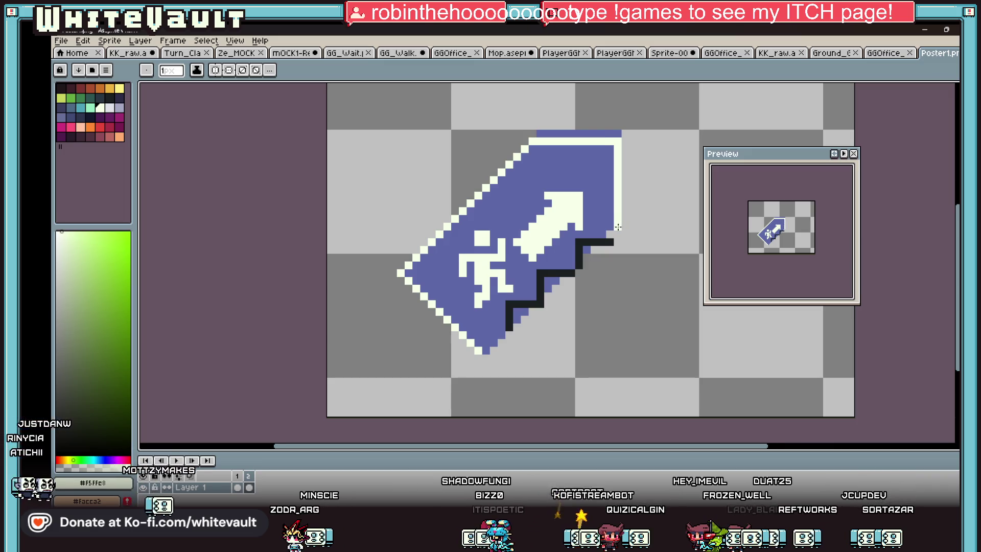
{"action": "scroll", "coordinate": [613, 243], "scroll_direction": "up", "scroll_amount": 2}
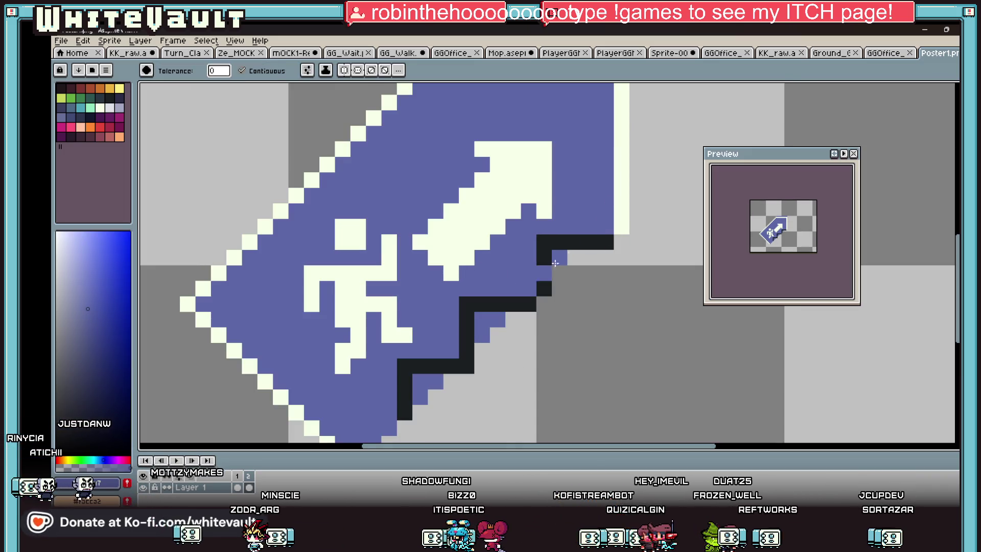
{"action": "left_click_drag", "start_coordinate": [614, 242], "coordinate": [512, 318]}
Bucket-fill the remaining black step outline cream and pick a new drawing colour
{"action": "left_click", "coordinate": [520, 306]}
{"action": "key", "text": "g"}
{"action": "scroll", "coordinate": [538, 301], "scroll_direction": "down", "scroll_amount": 5}
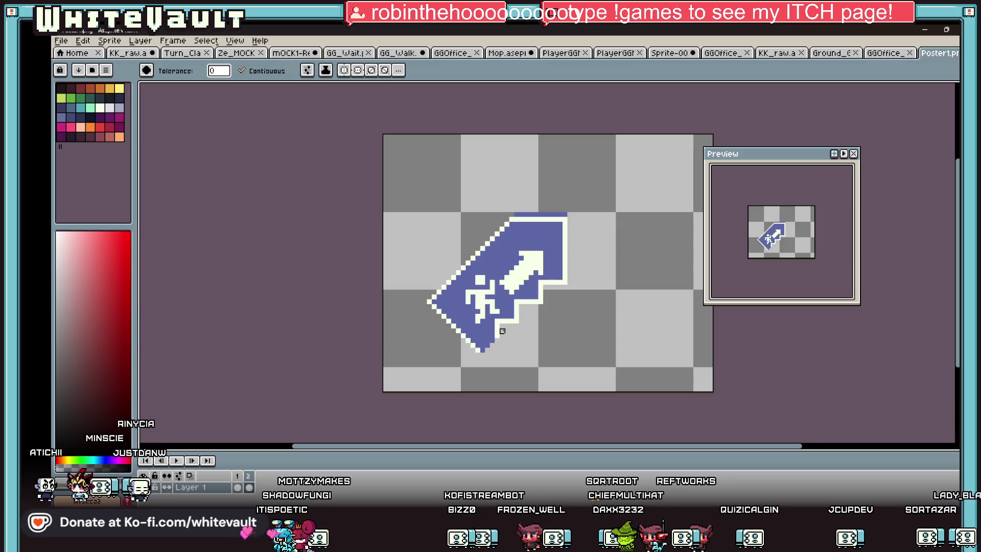
{"action": "scroll", "coordinate": [502, 331], "scroll_direction": "down", "scroll_amount": 5}
{"action": "scroll", "coordinate": [516, 300], "scroll_direction": "up", "scroll_amount": 4}
{"action": "scroll", "coordinate": [467, 283], "scroll_direction": "up", "scroll_amount": 2}
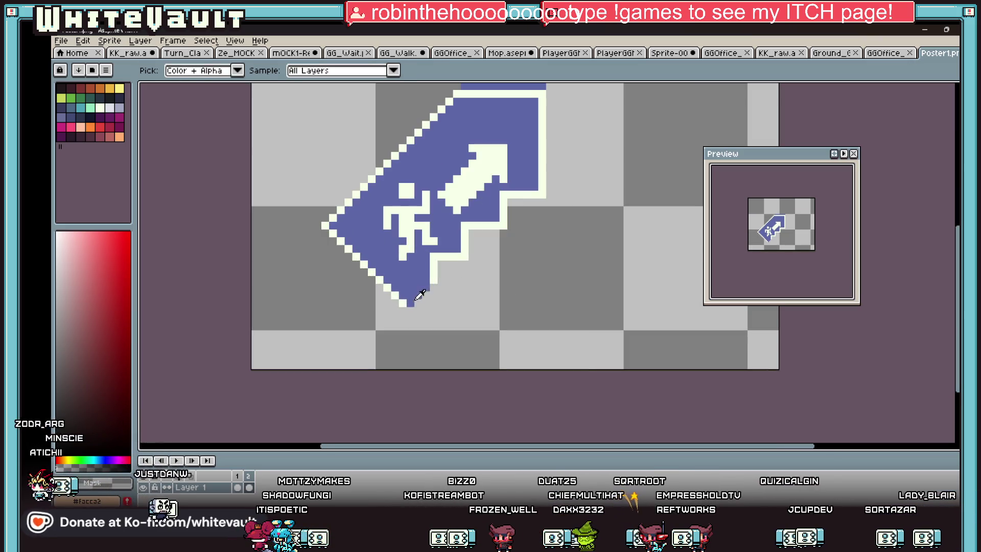
{"action": "left_click", "coordinate": [407, 300], "text": "alt"}
{"action": "left_click", "coordinate": [103, 124]}
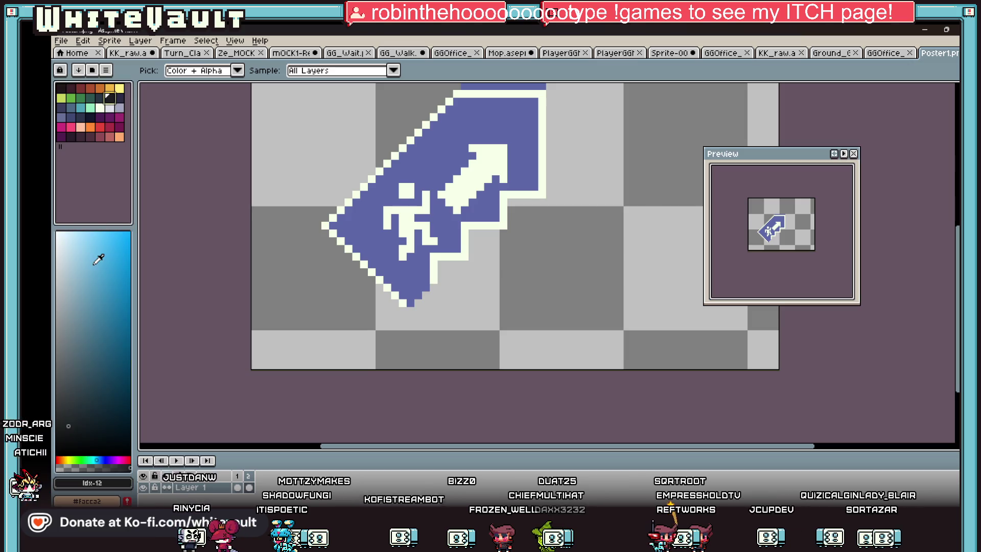
{"action": "left_click", "coordinate": [286, 241]}
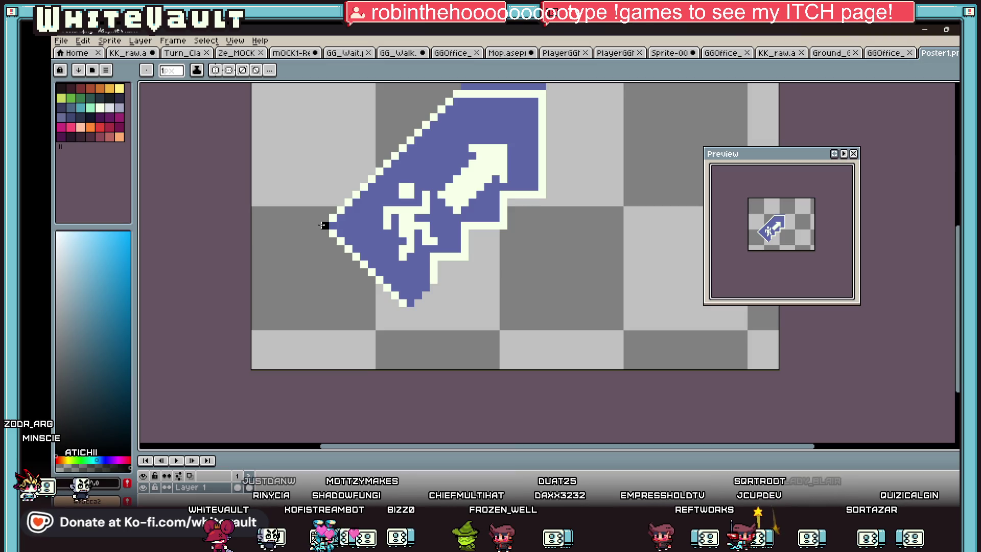
{"action": "scroll", "coordinate": [404, 304], "scroll_direction": "up", "scroll_amount": 2}
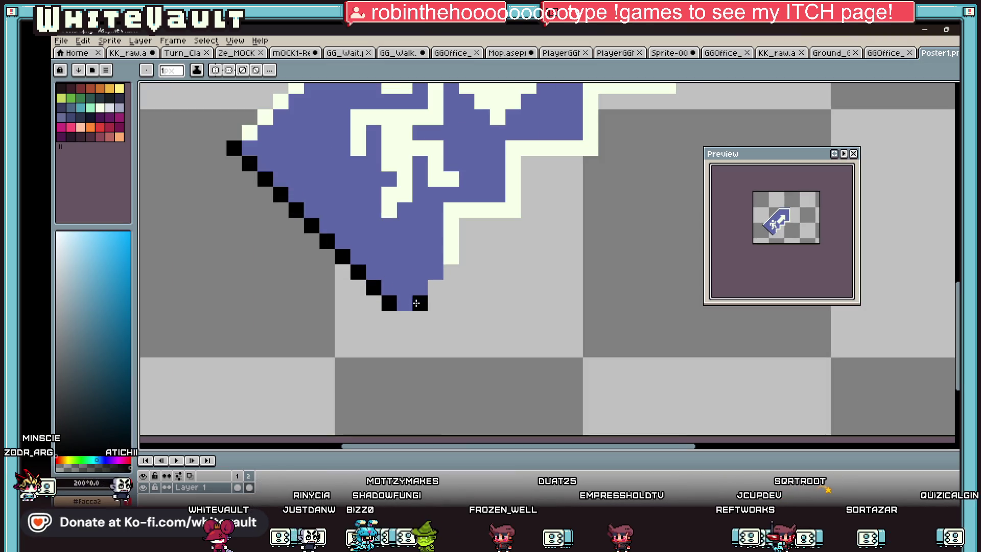
{"action": "scroll", "coordinate": [404, 304], "scroll_direction": "down", "scroll_amount": 3}
Draw black outline lines along the sign's lower-left diagonal edges
{"action": "left_click", "coordinate": [493, 232], "text": "shift"}
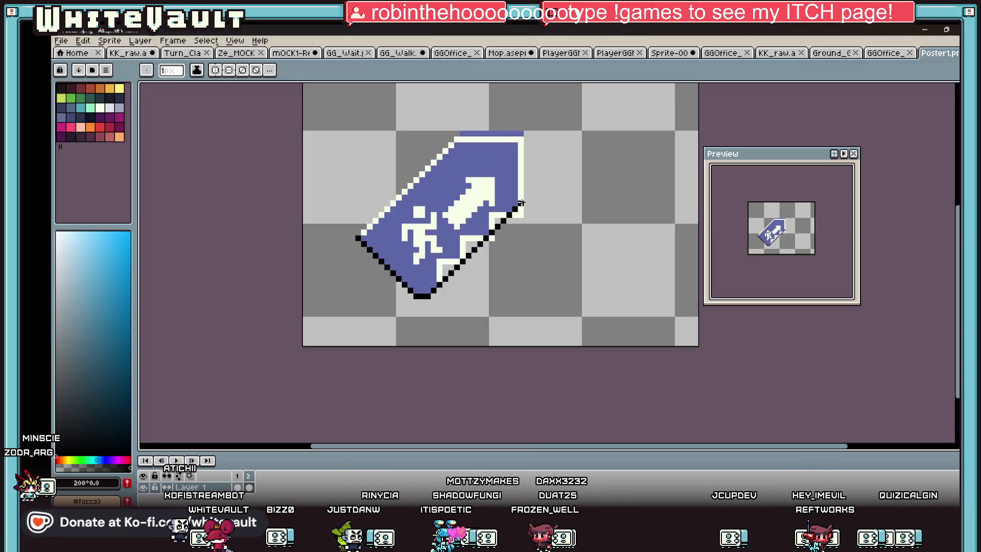
{"action": "scroll", "coordinate": [520, 205], "scroll_direction": "up", "scroll_amount": 1}
{"action": "scroll", "coordinate": [482, 229], "scroll_direction": "up", "scroll_amount": 1}
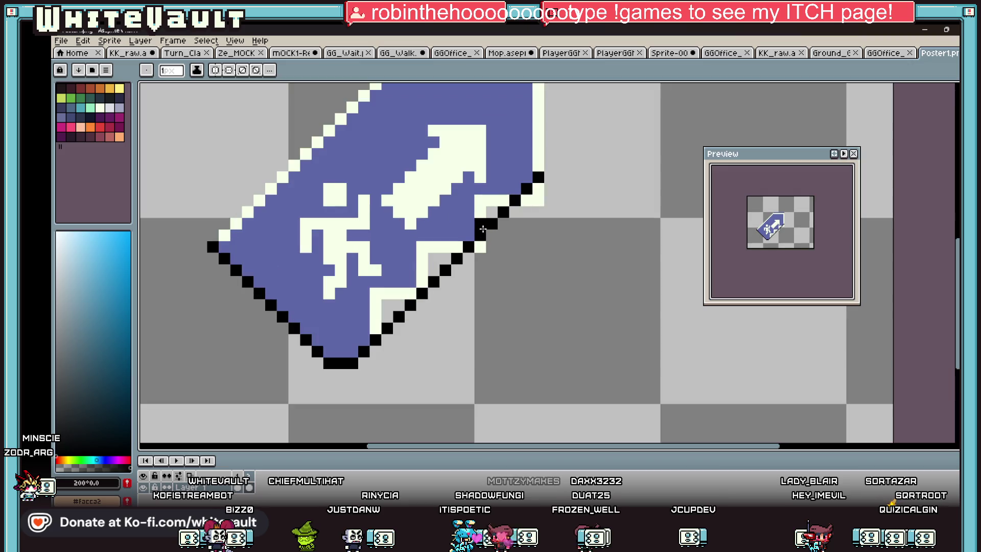
{"action": "left_click", "coordinate": [478, 228], "text": "shift"}
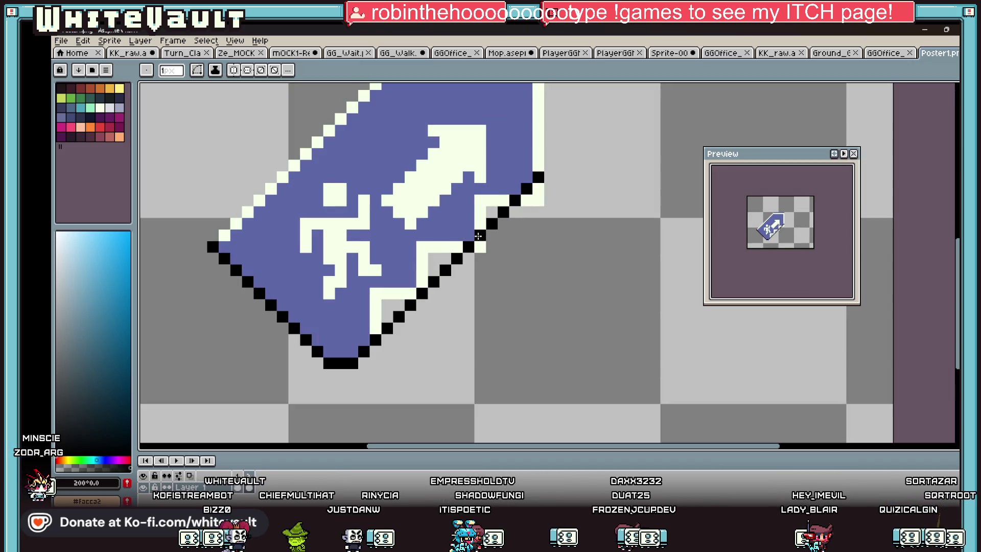
{"action": "left_click", "coordinate": [489, 214], "text": "alt"}
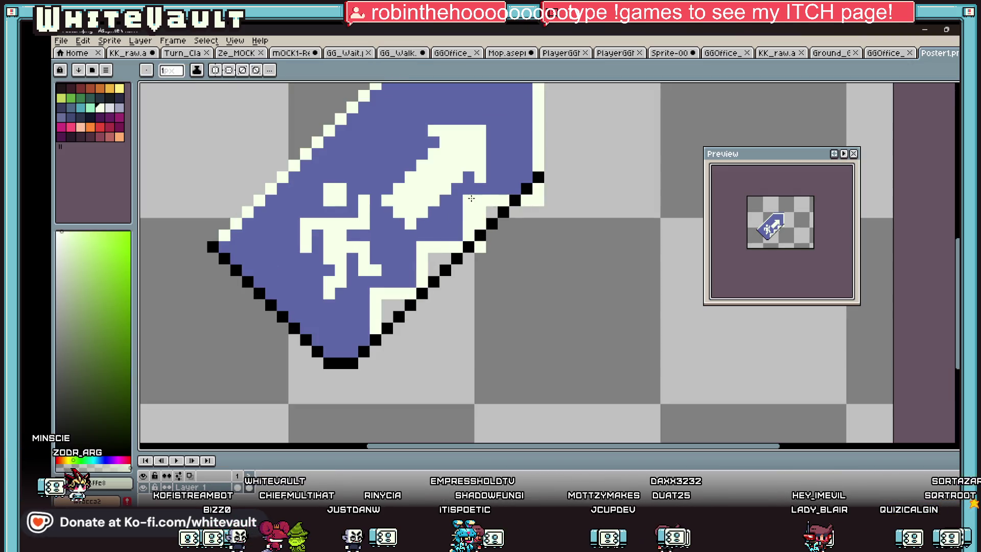
{"action": "key", "text": "g"}
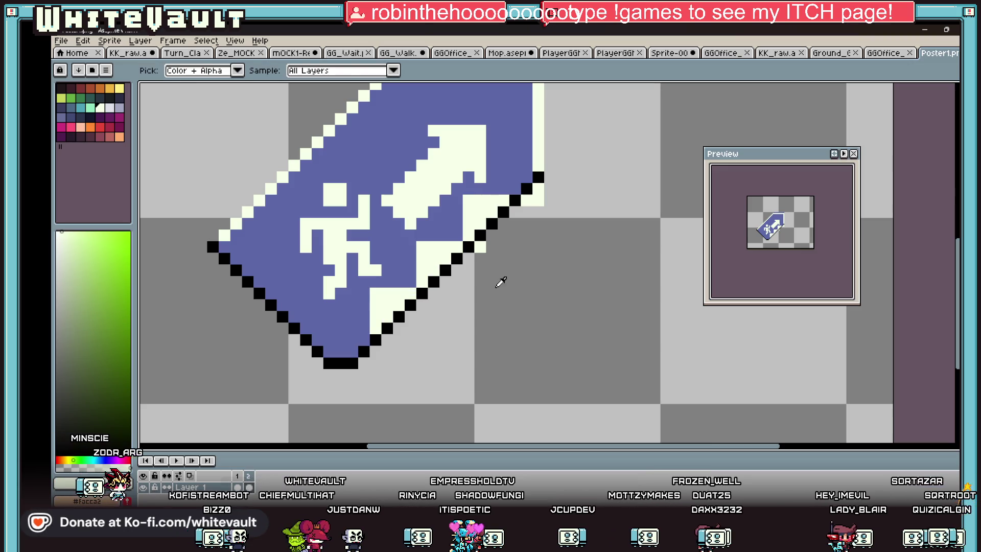
{"action": "scroll", "coordinate": [479, 247], "scroll_direction": "down", "scroll_amount": 2}
{"action": "key", "text": "i"}
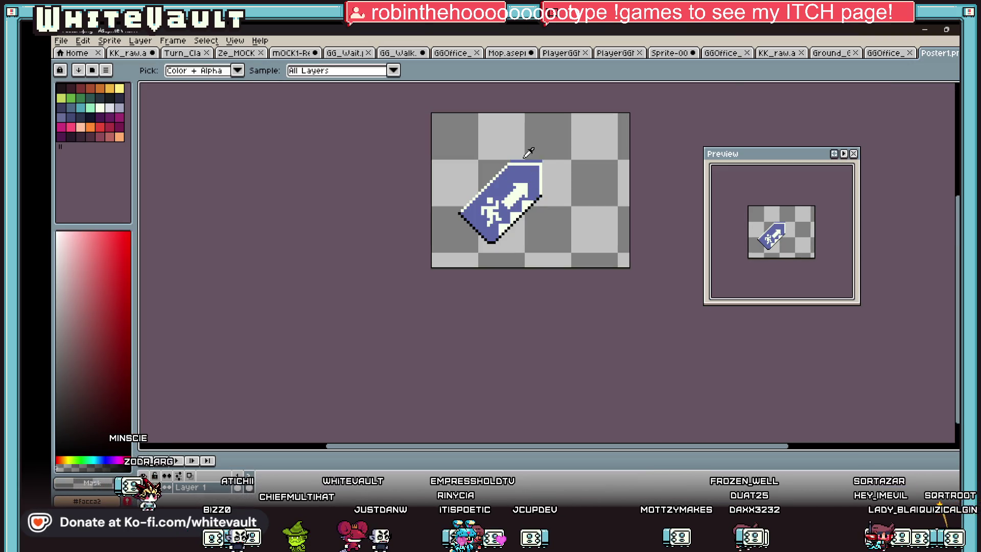
{"action": "scroll", "coordinate": [528, 148], "scroll_direction": "up", "scroll_amount": 1}
Refill the sign's top edge cream, then paint a black outline along it
{"action": "key", "text": "g"}
{"action": "left_click", "coordinate": [557, 166]}
{"action": "key", "text": "i"}
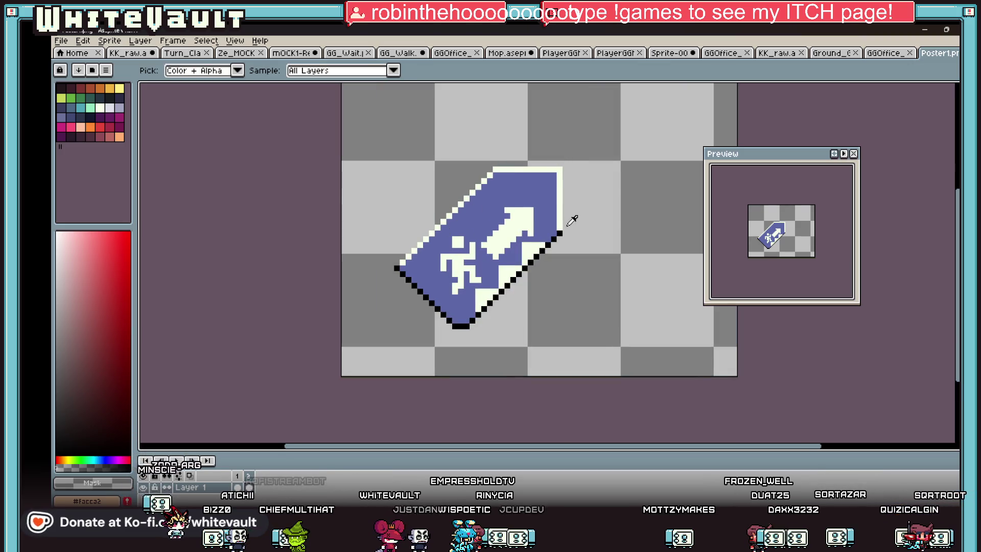
{"action": "key", "text": "b"}
{"action": "left_click_drag", "start_coordinate": [560, 169], "coordinate": [512, 168]}
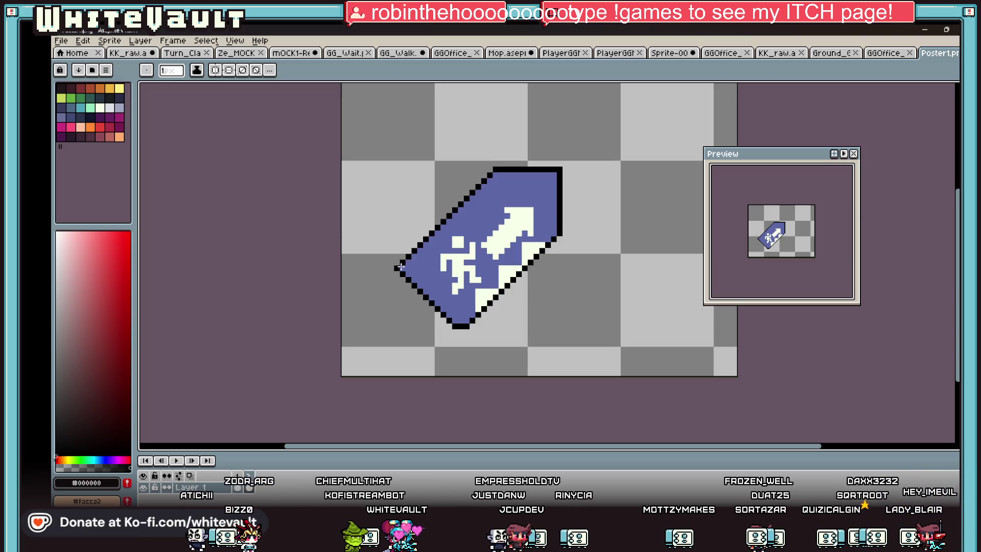
{"action": "scroll", "coordinate": [512, 252], "scroll_direction": "down", "scroll_amount": 1}
{"action": "scroll", "coordinate": [514, 253], "scroll_direction": "down", "scroll_amount": 1}
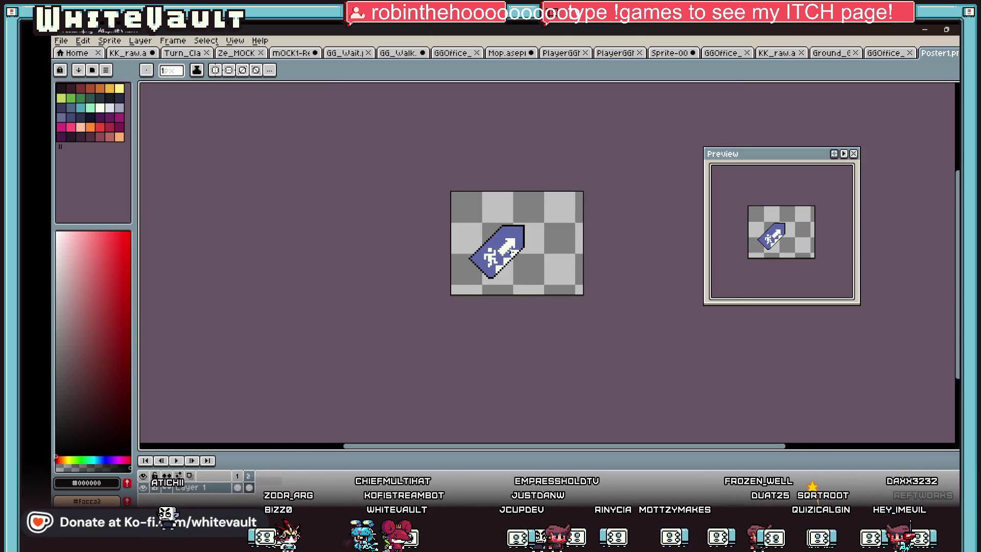
{"action": "scroll", "coordinate": [498, 250], "scroll_direction": "up", "scroll_amount": 1}
{"action": "scroll", "coordinate": [500, 249], "scroll_direction": "up", "scroll_amount": 1}
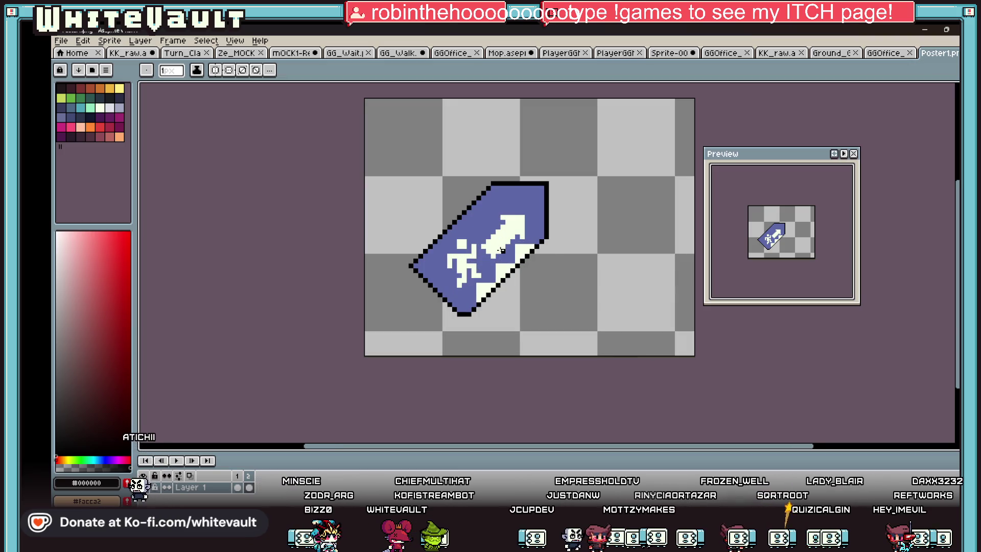
{"action": "scroll", "coordinate": [474, 252], "scroll_direction": "up", "scroll_amount": 2}
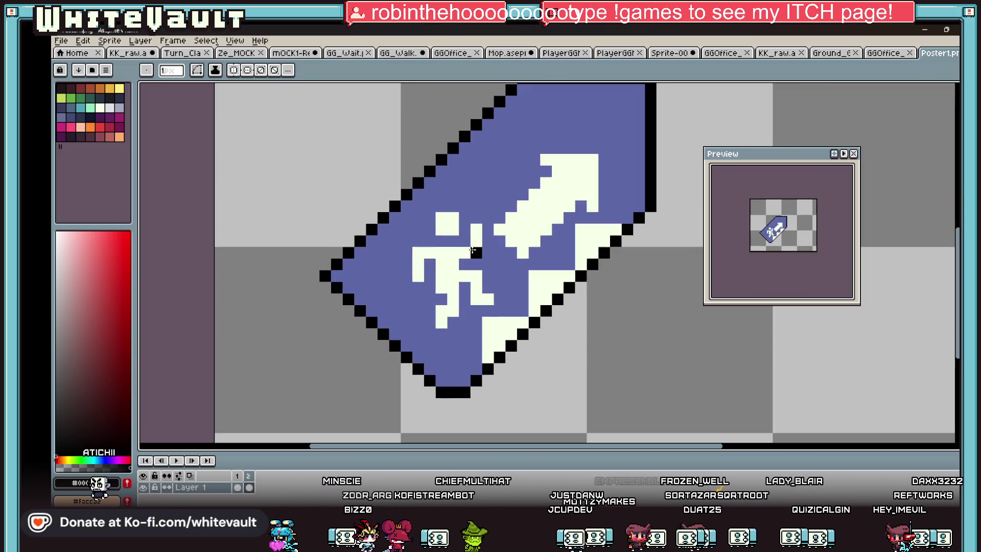
Sample cream then black, and draw a black column down the sign's right edge
{"action": "left_click", "coordinate": [478, 242], "text": "alt"}
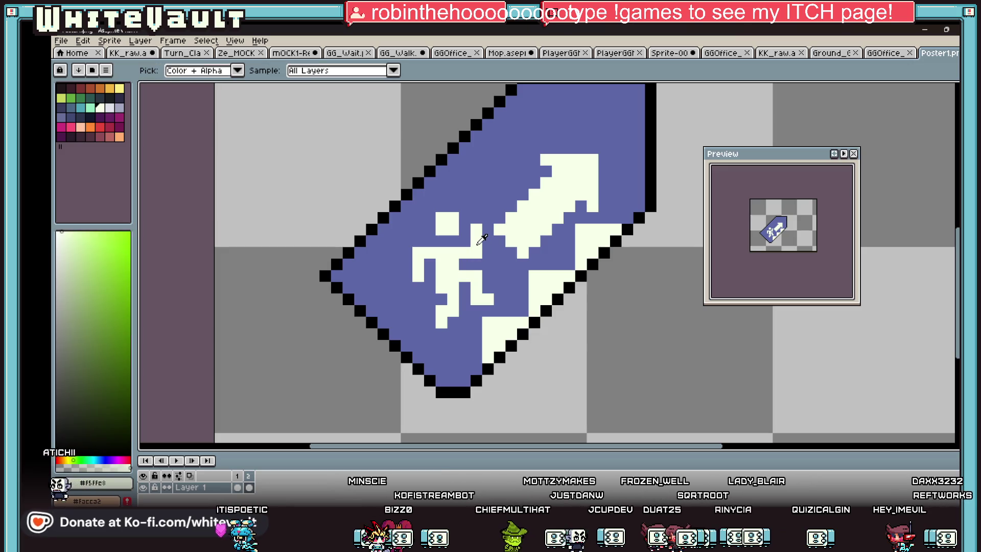
{"action": "scroll", "coordinate": [482, 240], "scroll_direction": "down", "scroll_amount": 2}
{"action": "scroll", "coordinate": [524, 213], "scroll_direction": "up", "scroll_amount": 2}
{"action": "scroll", "coordinate": [525, 214], "scroll_direction": "down", "scroll_amount": 2}
{"action": "scroll", "coordinate": [549, 196], "scroll_direction": "up", "scroll_amount": 1}
{"action": "scroll", "coordinate": [573, 180], "scroll_direction": "down", "scroll_amount": 1}
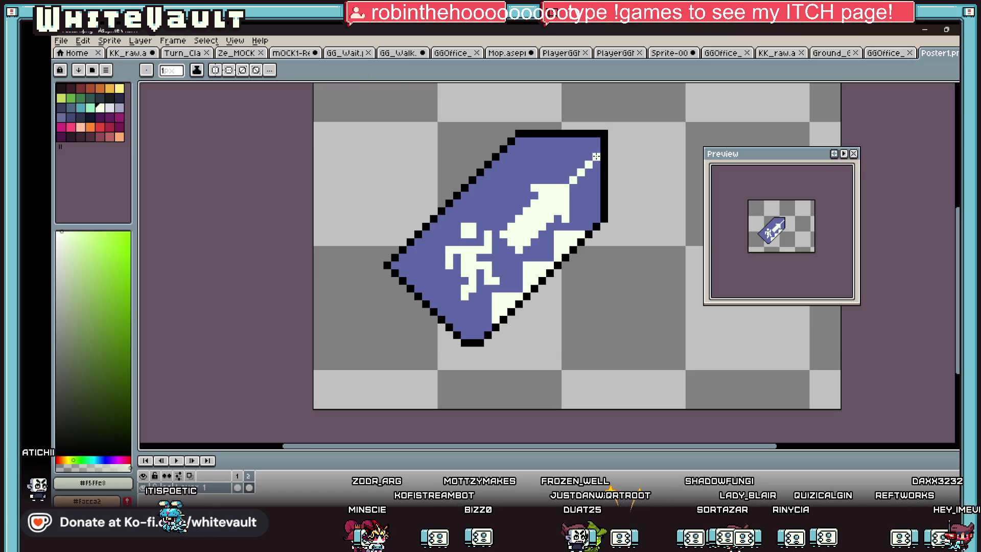
{"action": "scroll", "coordinate": [596, 156], "scroll_direction": "up", "scroll_amount": 1}
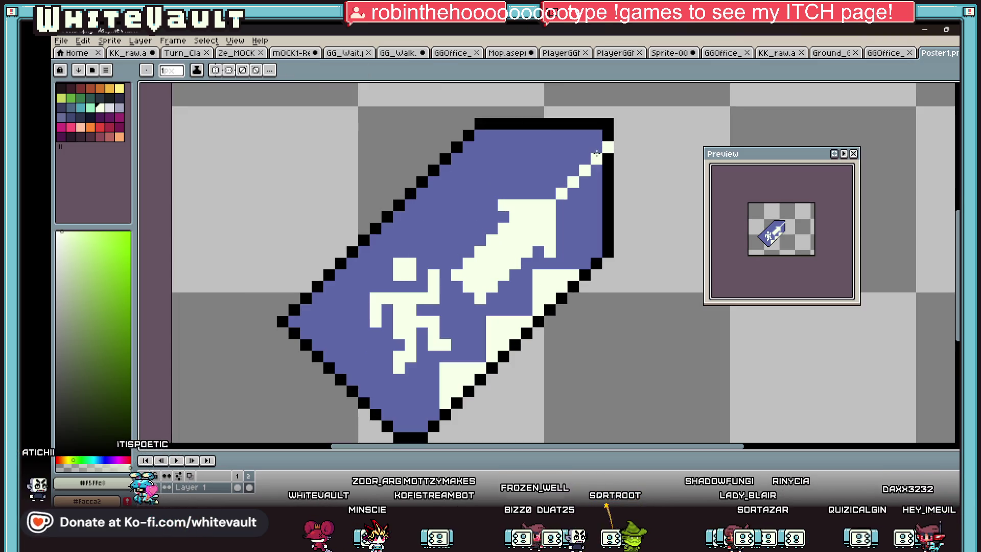
{"action": "left_click", "coordinate": [608, 230], "text": "alt"}
{"action": "mouse_move", "coordinate": [598, 255]}
{"action": "left_mouse_down"}
{"action": "mouse_move", "coordinate": [590, 173]}
{"action": "mouse_move", "coordinate": [465, 160]}
{"action": "left_mouse_up"}
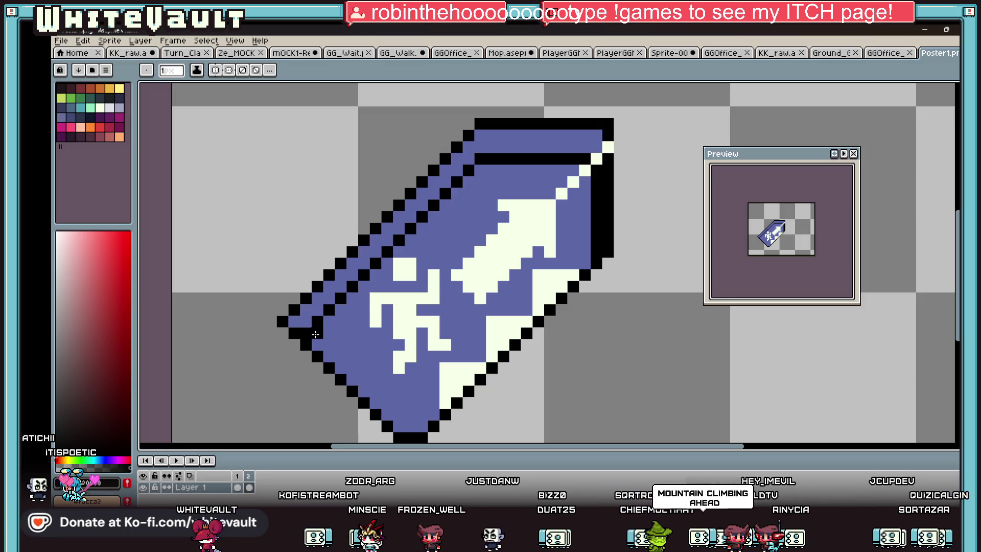
Redraw the inner black line along the upper-left edge and bucket-fill the stripe black
{"action": "key", "text": "ctrl+z"}
{"action": "left_click_drag", "start_coordinate": [314, 332], "coordinate": [445, 184]}
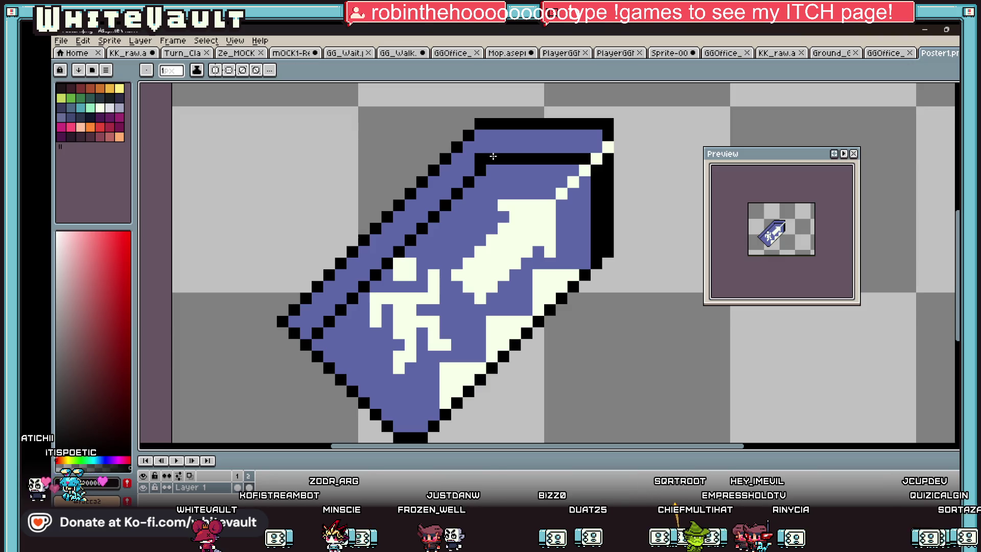
{"action": "key", "text": "g"}
{"action": "left_click", "coordinate": [507, 138]}
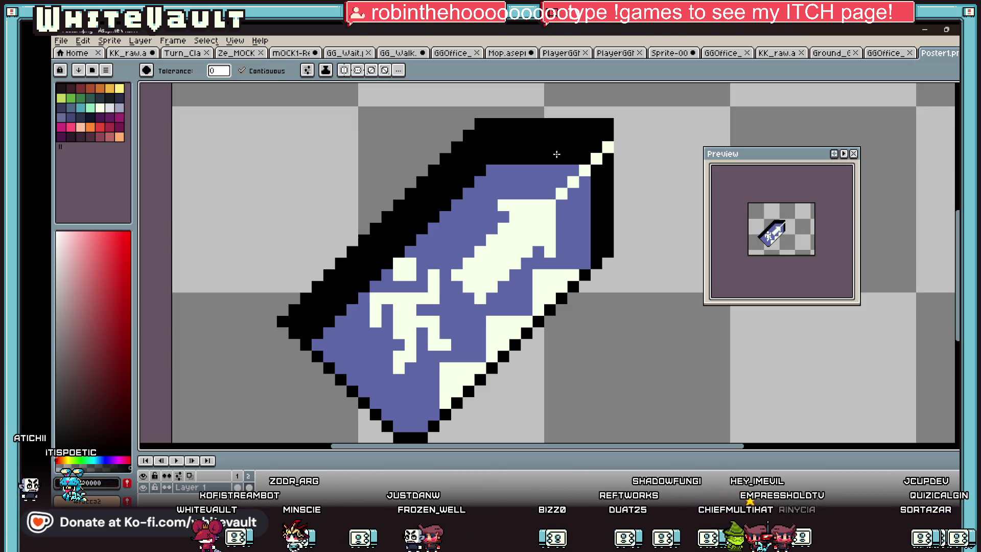
{"action": "scroll", "coordinate": [624, 186], "scroll_direction": "down", "scroll_amount": 2}
{"action": "scroll", "coordinate": [637, 188], "scroll_direction": "down", "scroll_amount": 2}
{"action": "scroll", "coordinate": [637, 188], "scroll_direction": "up", "scroll_amount": 3}
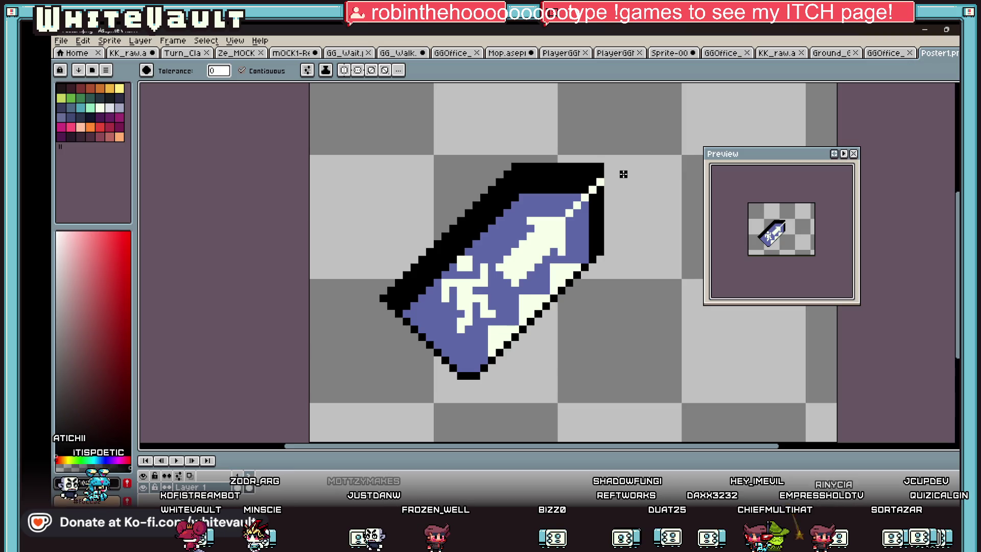
Undo the black band, then pencil a thin black outline up the right edge and along the top
{"action": "key", "text": "i"}
{"action": "key", "text": "ctrl+z"}
{"action": "key", "text": "ctrl+z"}
{"action": "key", "text": "b"}
{"action": "mouse_move", "coordinate": [592, 259]}
{"action": "left_mouse_down"}
{"action": "mouse_move", "coordinate": [592, 188]}
{"action": "mouse_move", "coordinate": [519, 191]}
{"action": "mouse_move", "coordinate": [405, 314]}
{"action": "left_mouse_up"}
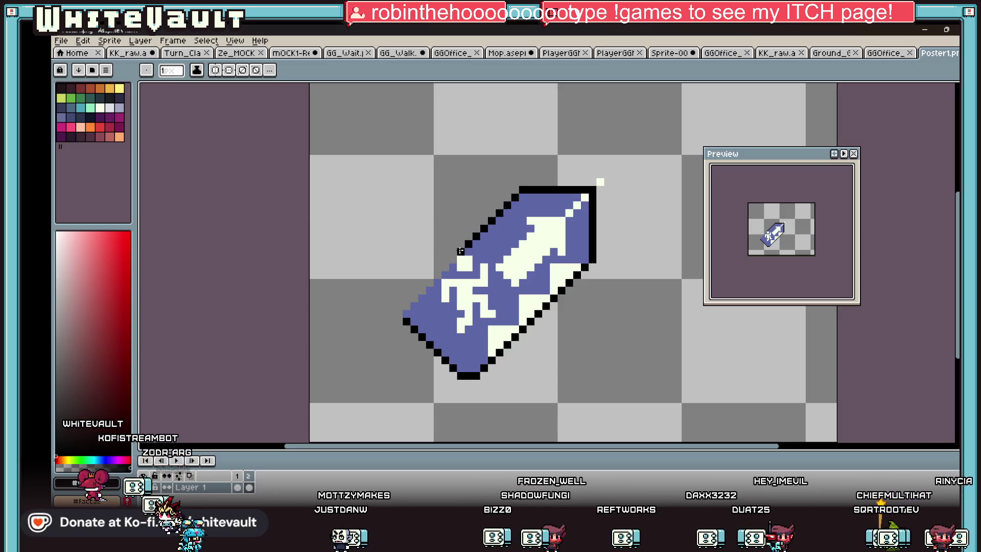
{"action": "scroll", "coordinate": [532, 261], "scroll_direction": "down", "scroll_amount": 3}
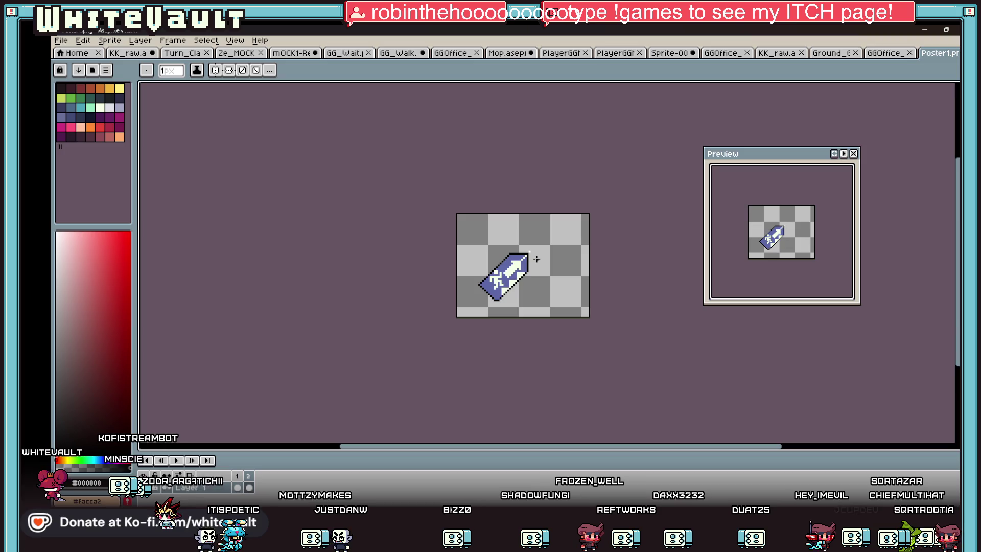
{"action": "scroll", "coordinate": [526, 257], "scroll_direction": "up", "scroll_amount": 2}
{"action": "scroll", "coordinate": [522, 255], "scroll_direction": "up", "scroll_amount": 1}
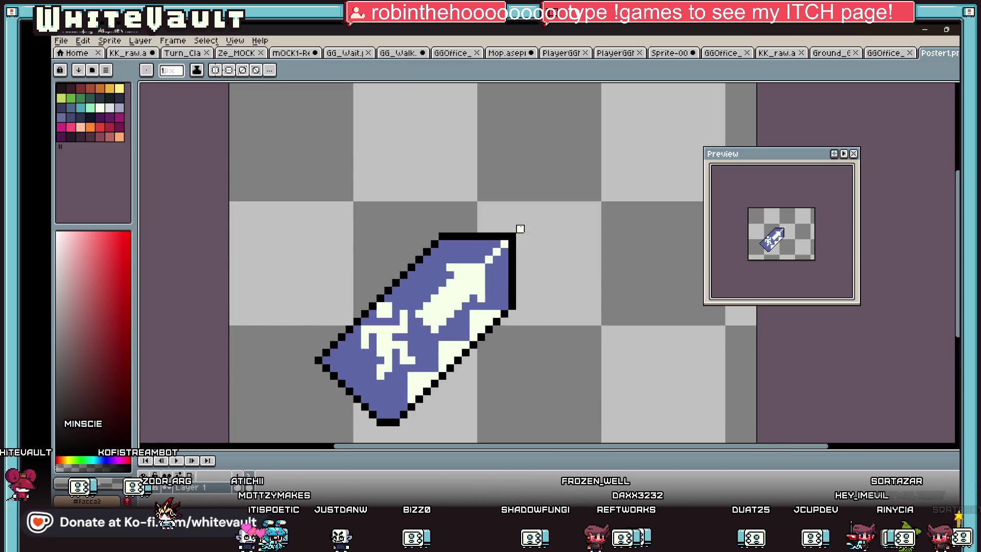
Pick a darker blue, draw a dividing line, and bucket-fill the sign's upper region darker blue
{"action": "left_click", "coordinate": [489, 267], "text": "alt"}
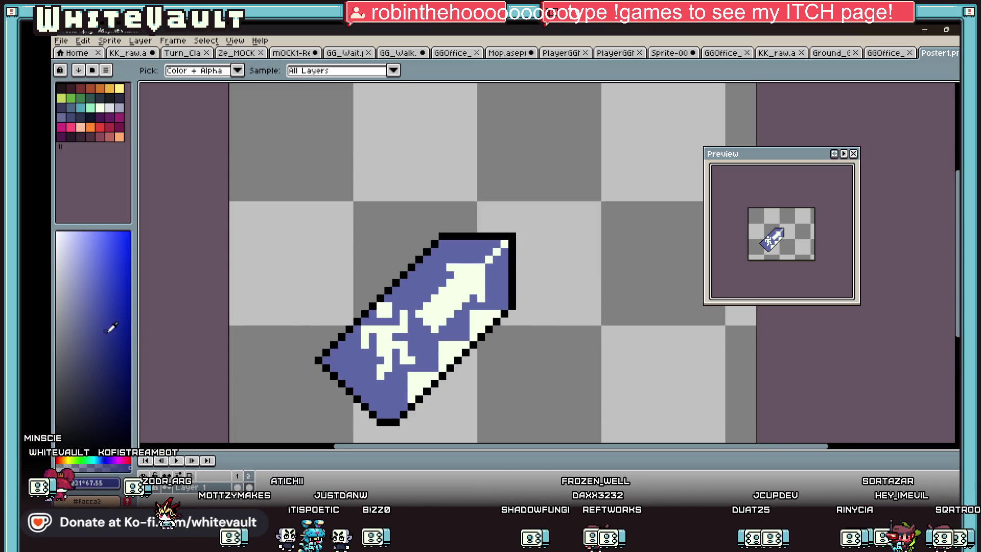
{"action": "left_click_drag", "start_coordinate": [419, 330], "coordinate": [411, 337]}
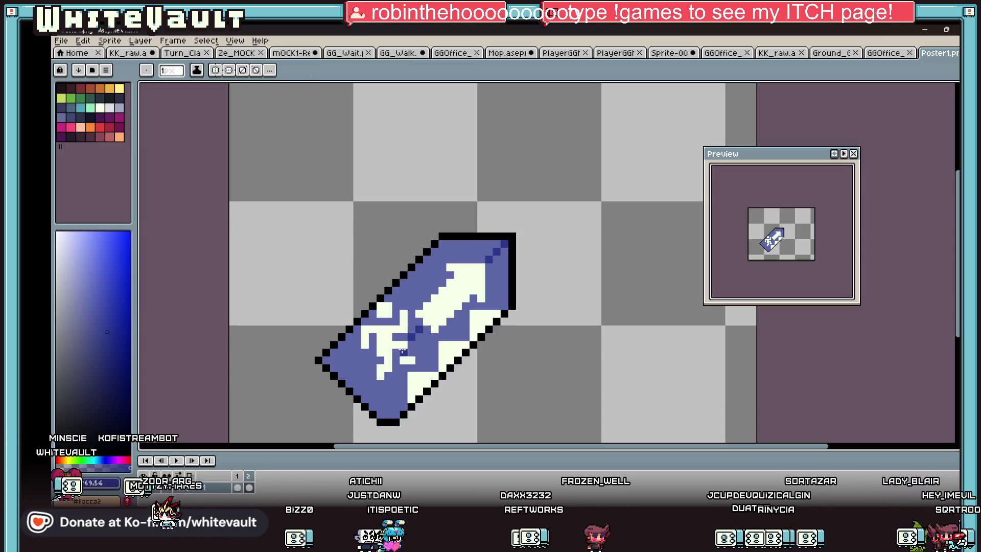
{"action": "scroll", "coordinate": [400, 353], "scroll_direction": "up", "scroll_amount": 2}
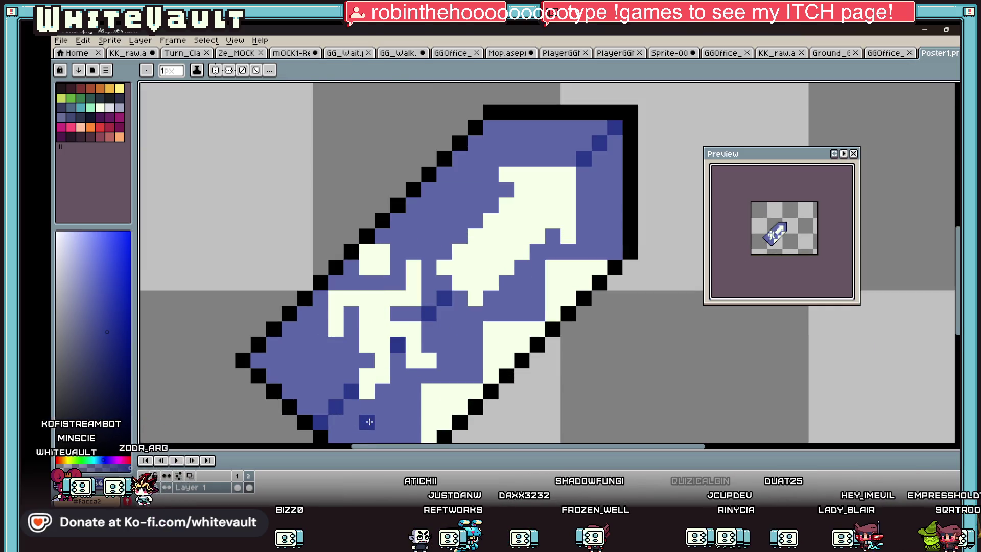
{"action": "key", "text": "g"}
{"action": "left_click", "coordinate": [328, 418]}
{"action": "scroll", "coordinate": [442, 350], "scroll_direction": "down", "scroll_amount": 3}
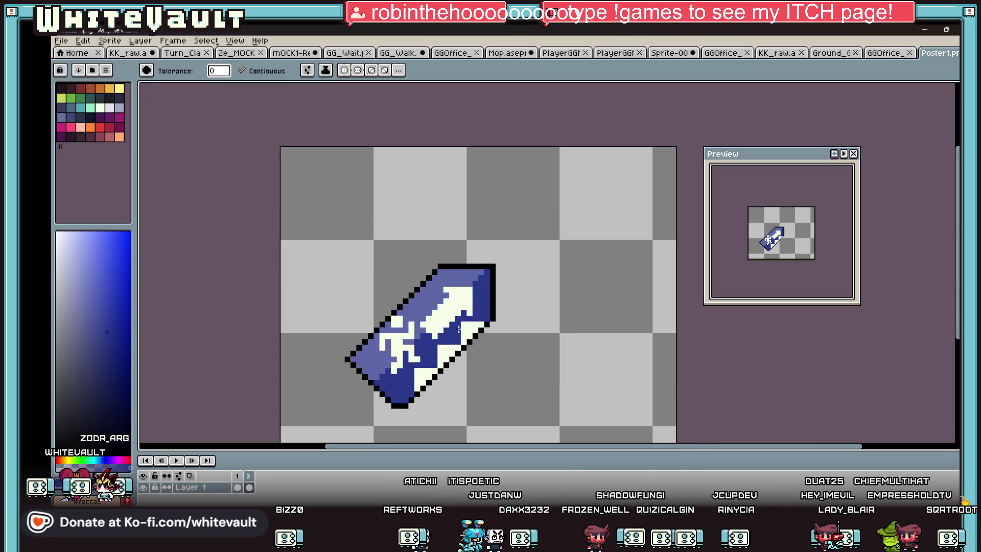
{"action": "scroll", "coordinate": [461, 333], "scroll_direction": "up", "scroll_amount": 2}
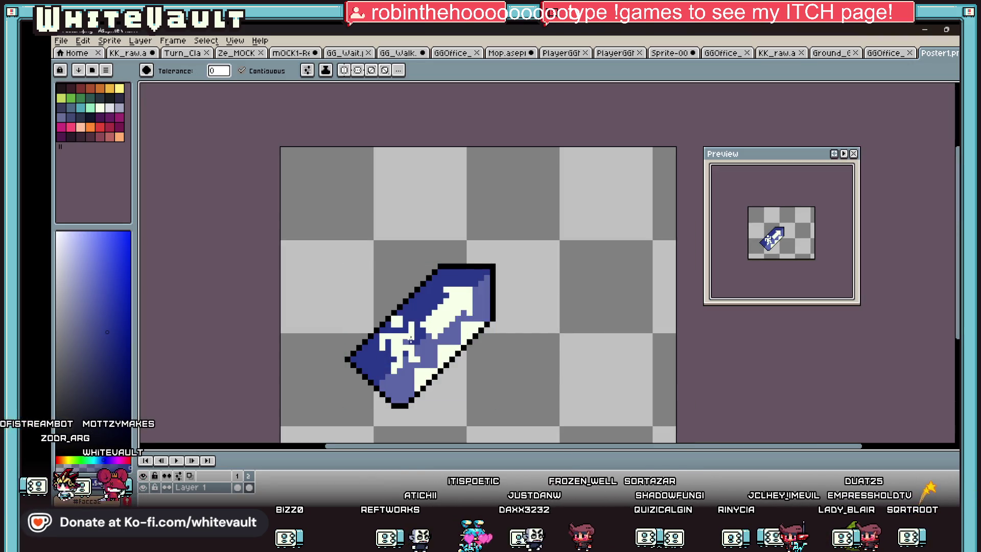
{"action": "scroll", "coordinate": [497, 302], "scroll_direction": "down", "scroll_amount": 1}
{"action": "scroll", "coordinate": [497, 303], "scroll_direction": "down", "scroll_amount": 3}
{"action": "scroll", "coordinate": [496, 304], "scroll_direction": "up", "scroll_amount": 1}
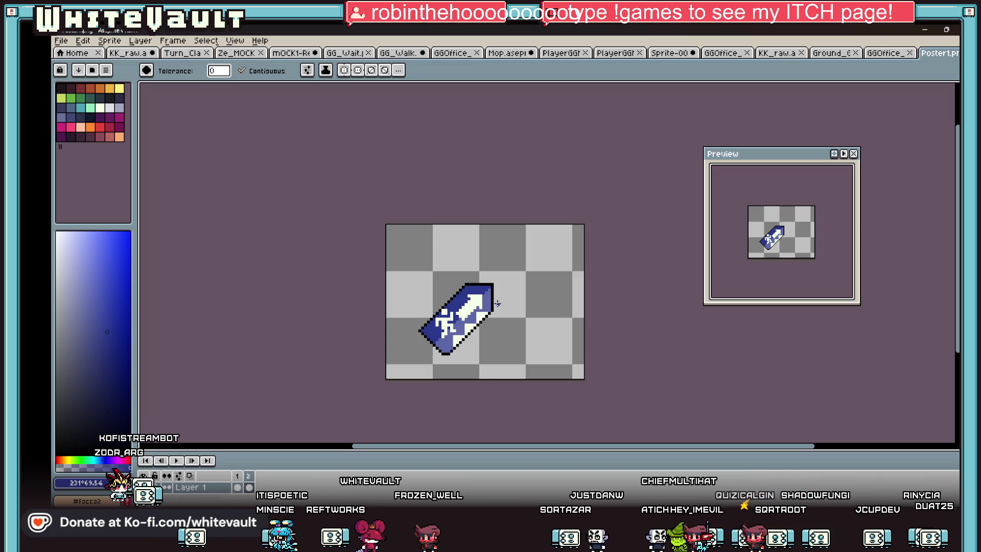
{"action": "scroll", "coordinate": [506, 297], "scroll_direction": "up", "scroll_amount": 1}
{"action": "scroll", "coordinate": [497, 289], "scroll_direction": "up", "scroll_amount": 2}
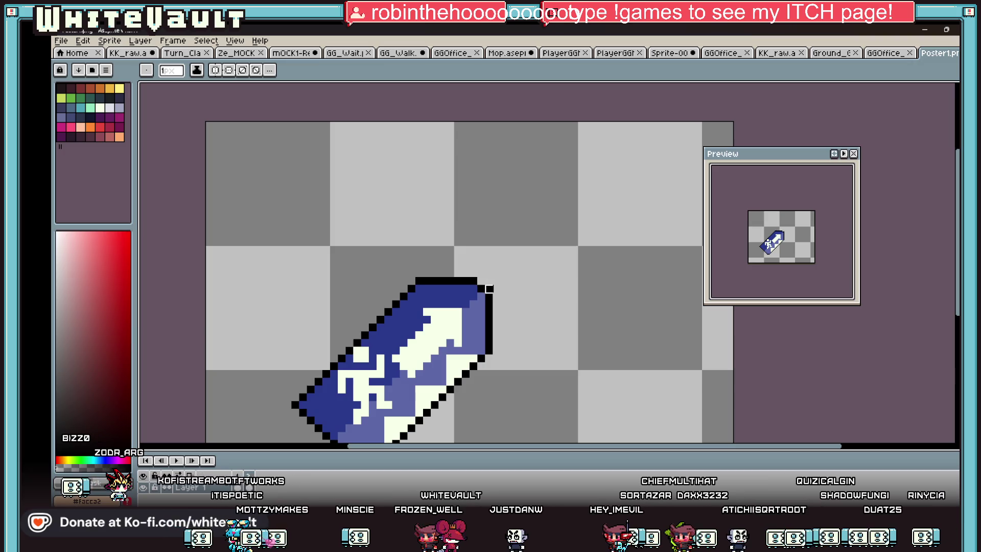
{"action": "scroll", "coordinate": [541, 296], "scroll_direction": "down", "scroll_amount": 3}
{"action": "scroll", "coordinate": [542, 298], "scroll_direction": "down", "scroll_amount": 1}
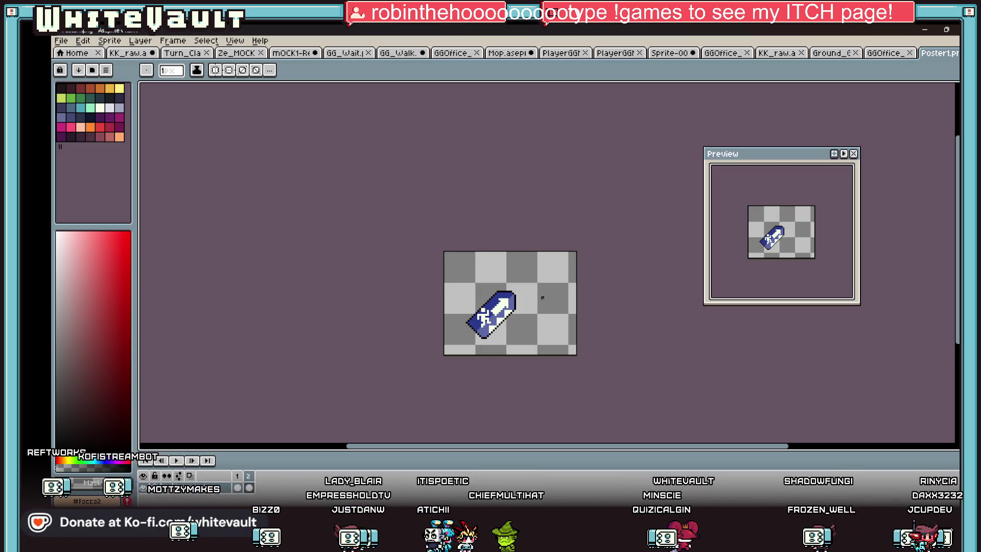
{"action": "scroll", "coordinate": [513, 342], "scroll_direction": "up", "scroll_amount": 4}
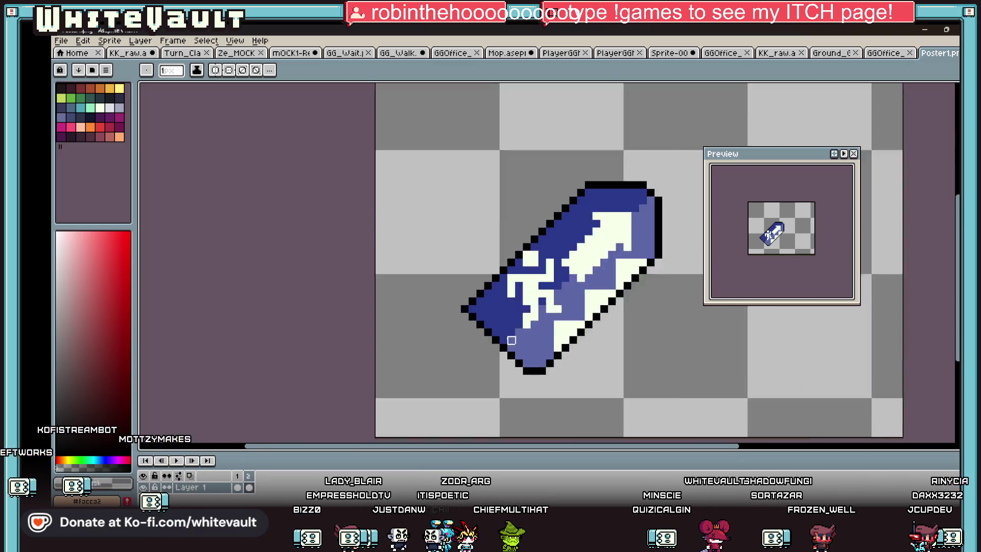
Reshape the lower-left tip's outline and extend the light-blue pixels toward that corner
{"action": "left_click_drag", "start_coordinate": [513, 341], "coordinate": [465, 297]}
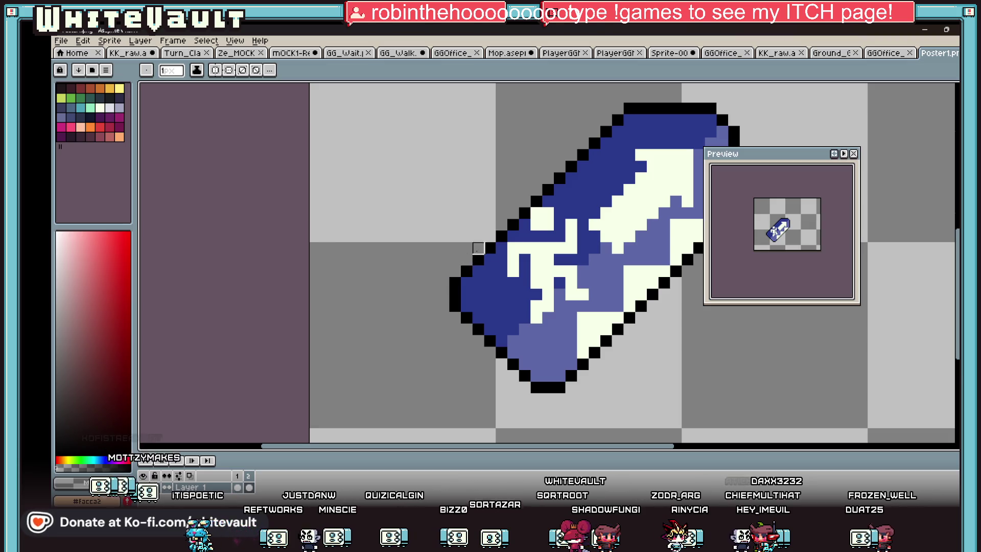
{"action": "scroll", "coordinate": [473, 247], "scroll_direction": "down", "scroll_amount": 5}
{"action": "scroll", "coordinate": [528, 257], "scroll_direction": "up", "scroll_amount": 3}
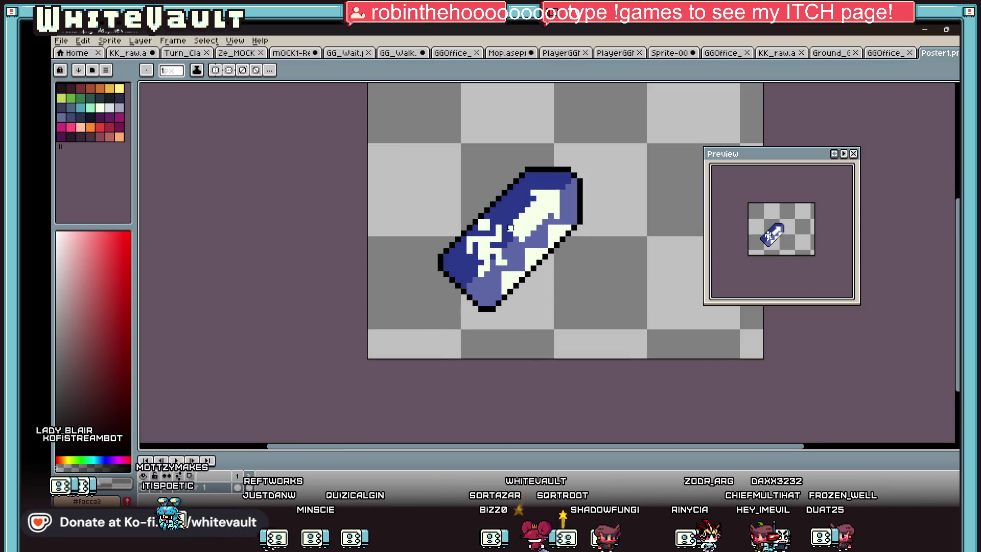
{"action": "scroll", "coordinate": [511, 227], "scroll_direction": "up", "scroll_amount": 2}
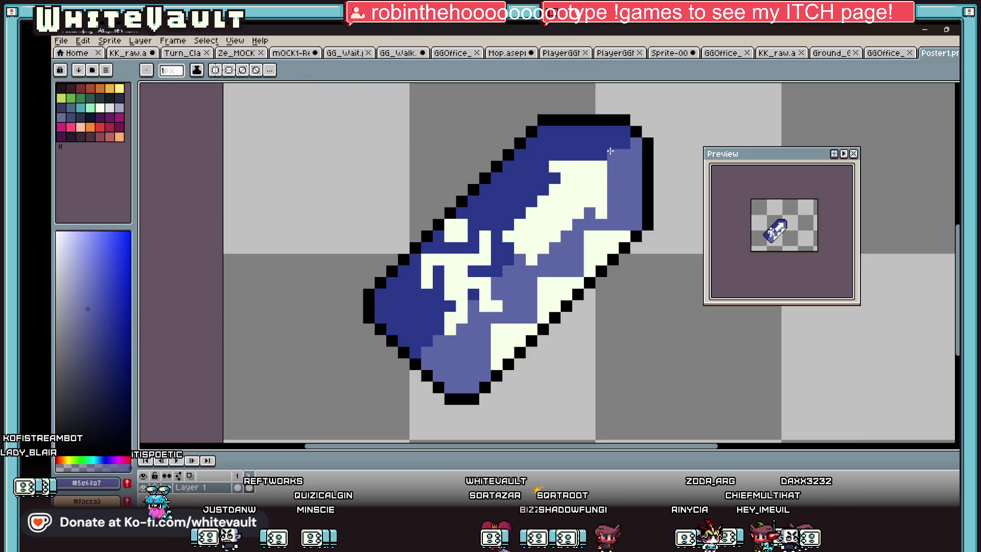
{"action": "key", "text": "i"}
{"action": "left_click", "coordinate": [528, 247]}
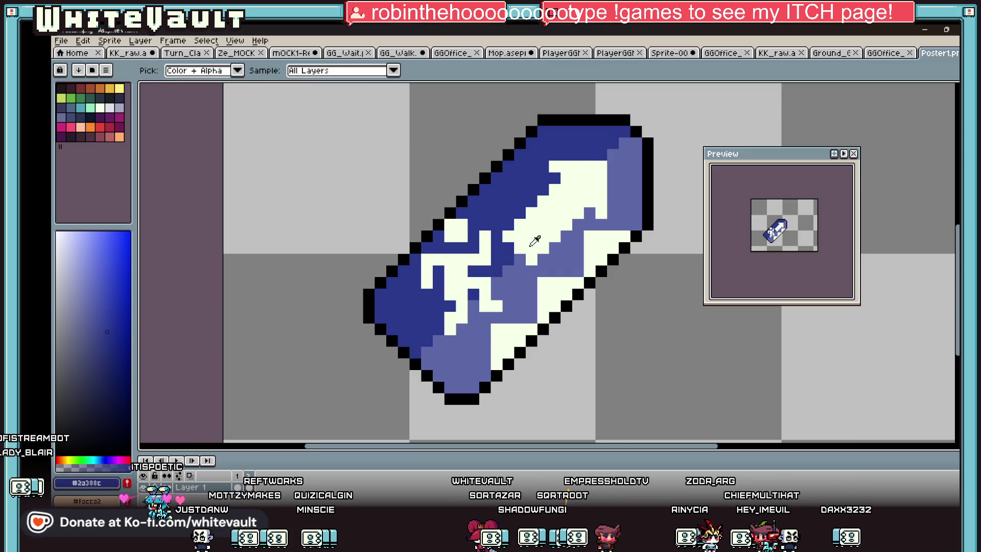
{"action": "left_click", "coordinate": [625, 145]}
{"action": "key", "text": "b"}
{"action": "left_click", "coordinate": [614, 177]}
{"action": "left_click", "coordinate": [591, 212]}
{"action": "left_click", "coordinate": [506, 280]}
{"action": "left_click", "coordinate": [471, 317]}
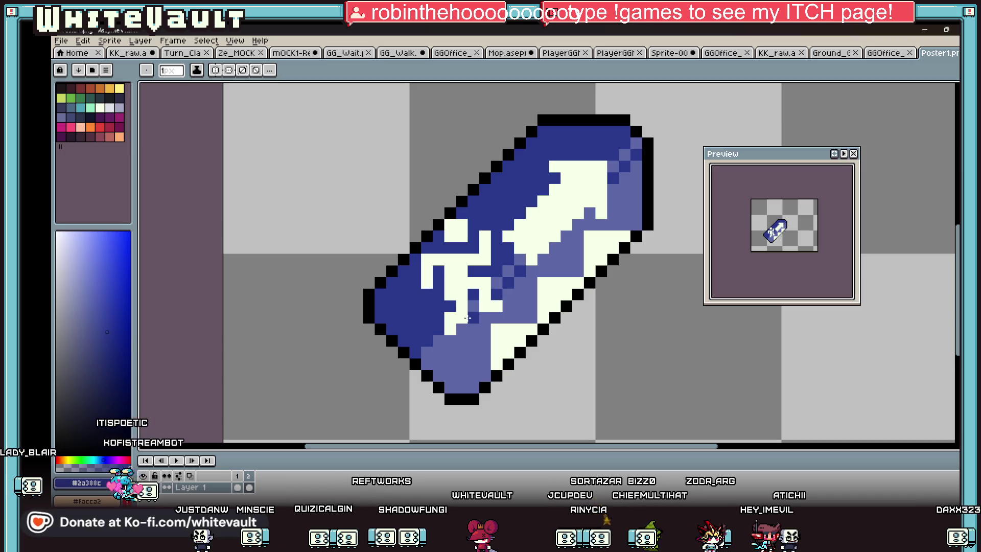
{"action": "left_click_drag", "start_coordinate": [470, 318], "coordinate": [431, 360]}
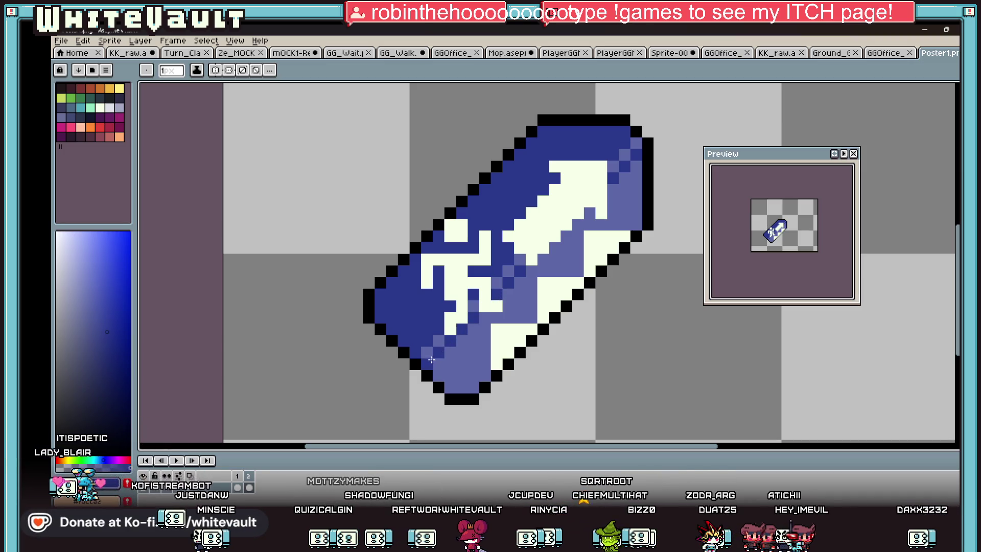
{"action": "key", "text": "g"}
{"action": "left_click", "coordinate": [431, 360]}
{"action": "scroll", "coordinate": [564, 236], "scroll_direction": "down", "scroll_amount": 2}
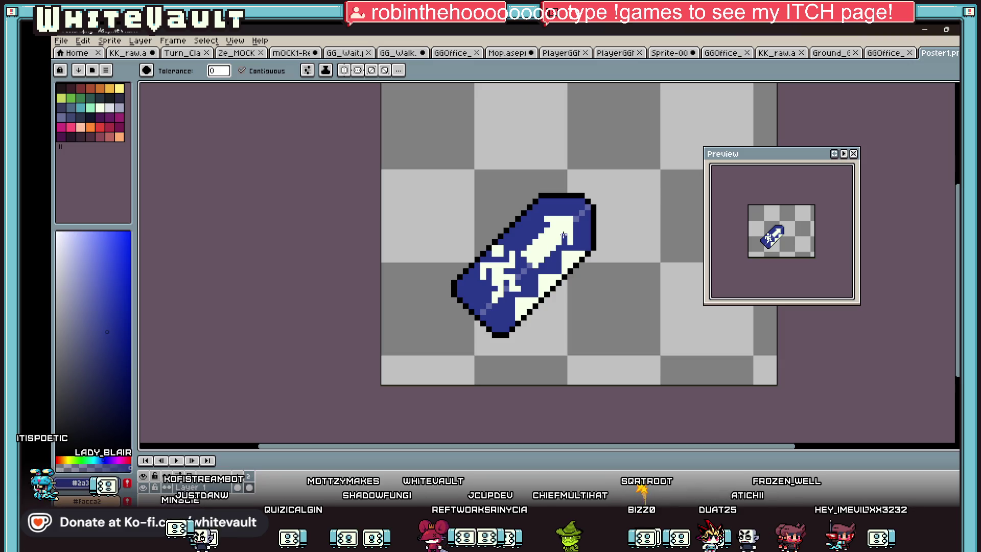
{"action": "scroll", "coordinate": [563, 235], "scroll_direction": "up", "scroll_amount": 2}
{"action": "left_click", "coordinate": [587, 219], "text": "alt"}
{"action": "left_click_drag", "start_coordinate": [599, 179], "coordinate": [584, 208]}
{"action": "left_click", "coordinate": [445, 332]}
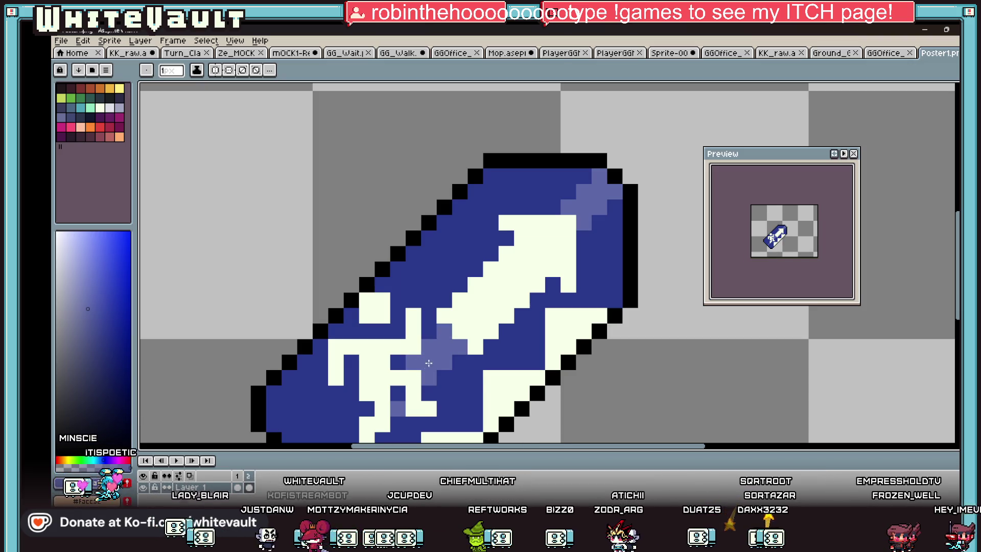
{"action": "scroll", "coordinate": [428, 363], "scroll_direction": "down", "scroll_amount": 2}
{"action": "scroll", "coordinate": [404, 387], "scroll_direction": "up", "scroll_amount": 2}
{"action": "scroll", "coordinate": [421, 370], "scroll_direction": "down", "scroll_amount": 2}
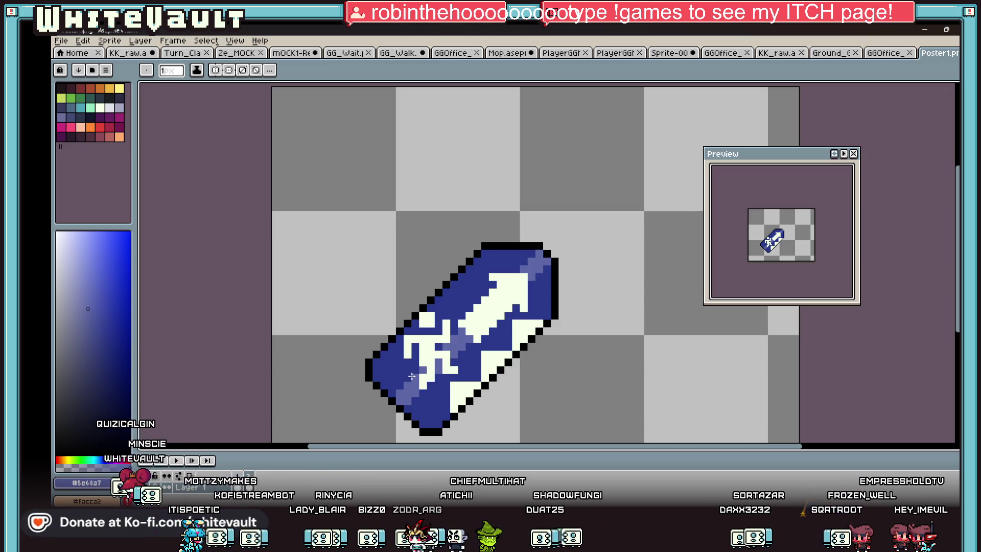
{"action": "scroll", "coordinate": [412, 376], "scroll_direction": "up", "scroll_amount": 2}
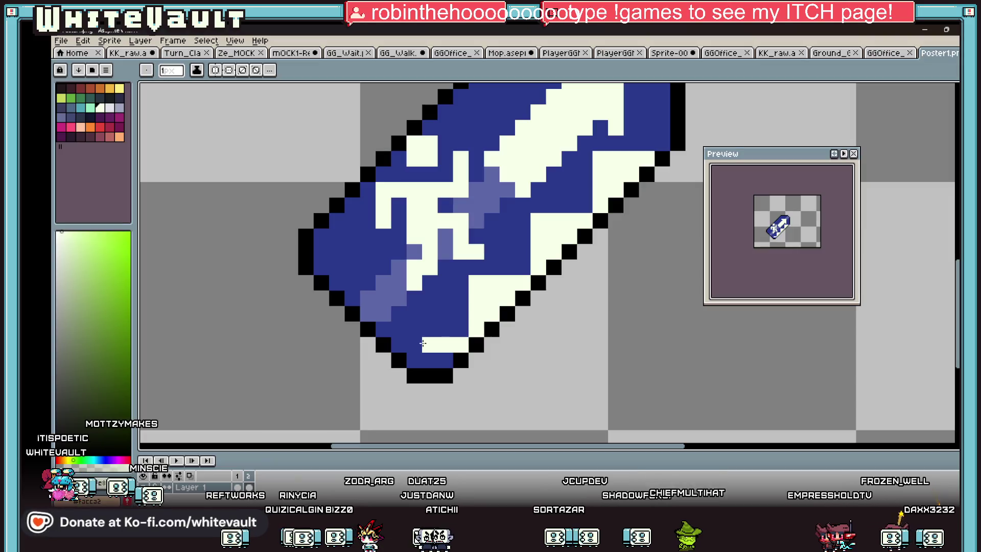
{"action": "key", "text": "g"}
{"action": "scroll", "coordinate": [486, 339], "scroll_direction": "down", "scroll_amount": 3}
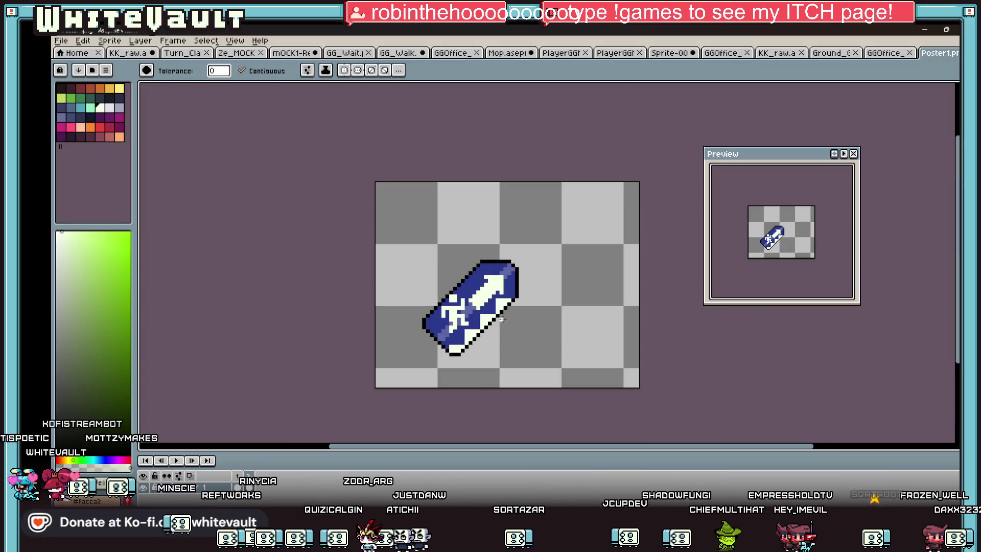
{"action": "scroll", "coordinate": [485, 336], "scroll_direction": "up", "scroll_amount": 1}
{"action": "left_click", "coordinate": [483, 327], "text": "alt"}
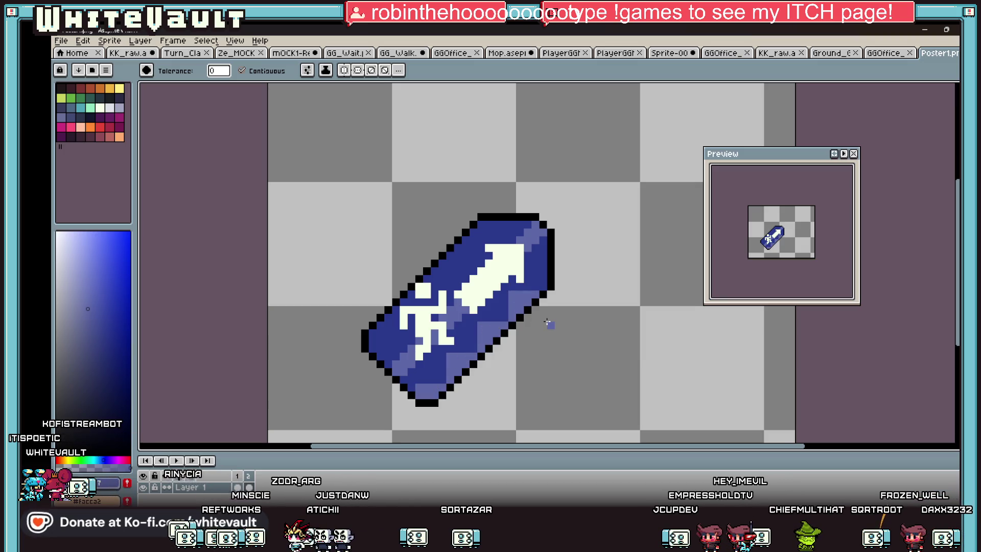
{"action": "scroll", "coordinate": [549, 323], "scroll_direction": "down", "scroll_amount": 3}
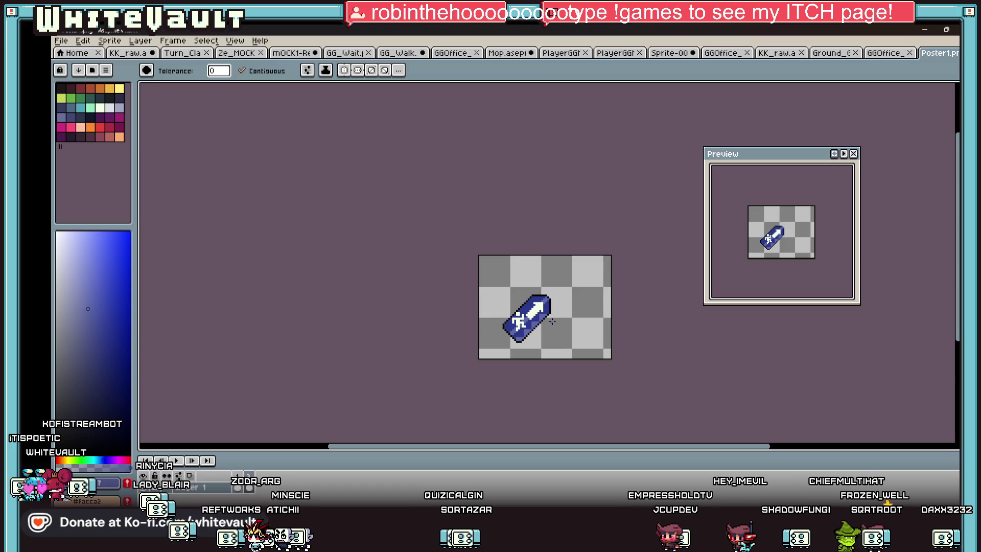
Undo the last Paint Bucket fill on the sign
{"action": "key", "text": "ctrl+z"}
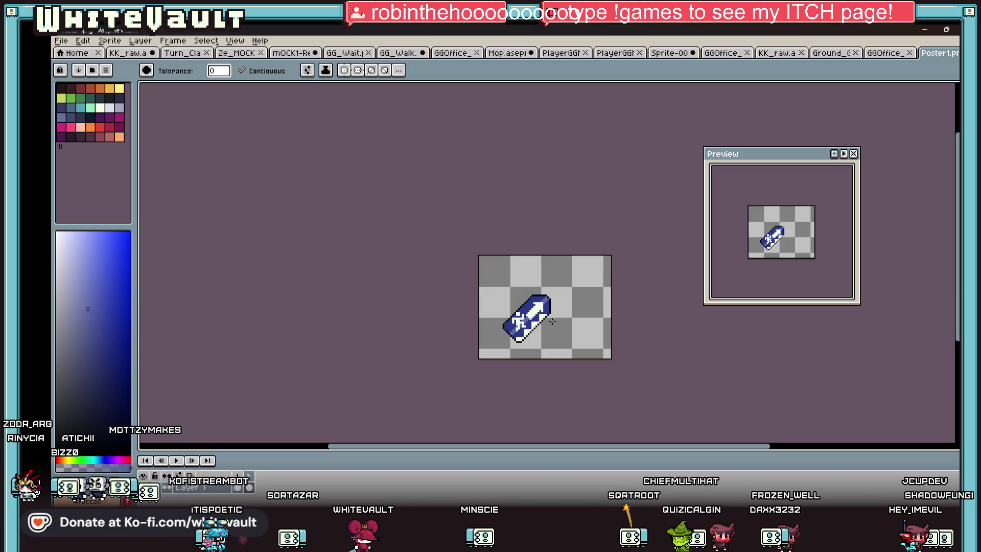
{"action": "scroll", "coordinate": [551, 320], "scroll_direction": "up", "scroll_amount": 3}
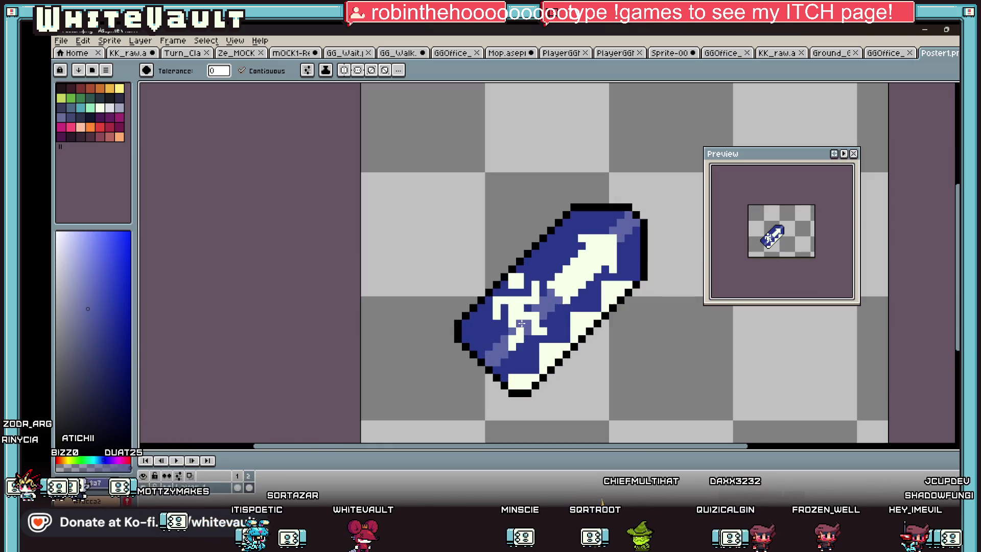
Mark the upper-left edge in white, then fill those pixels with the sign's dark blue #2a388c
{"action": "left_click", "coordinate": [539, 264], "text": "alt"}
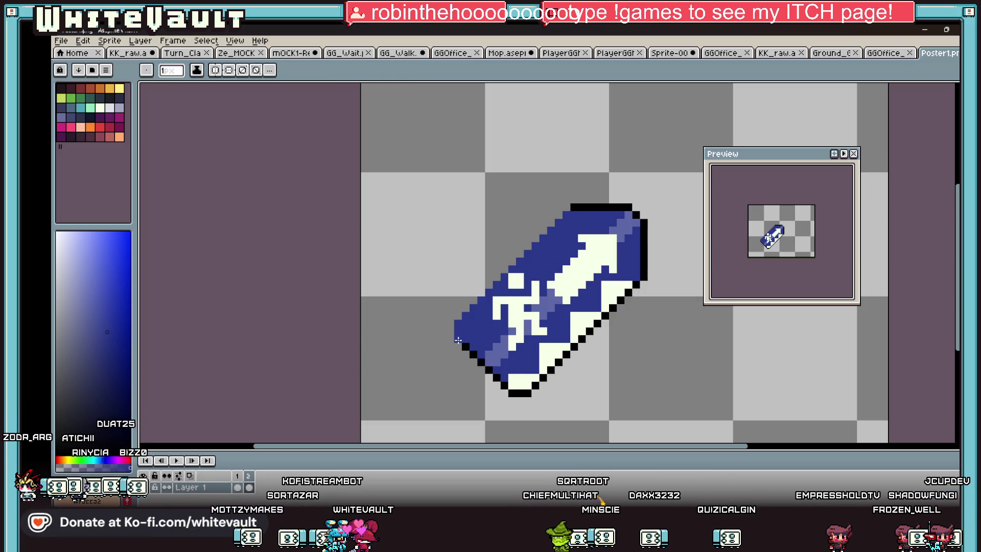
{"action": "left_click", "coordinate": [524, 391], "text": "alt"}
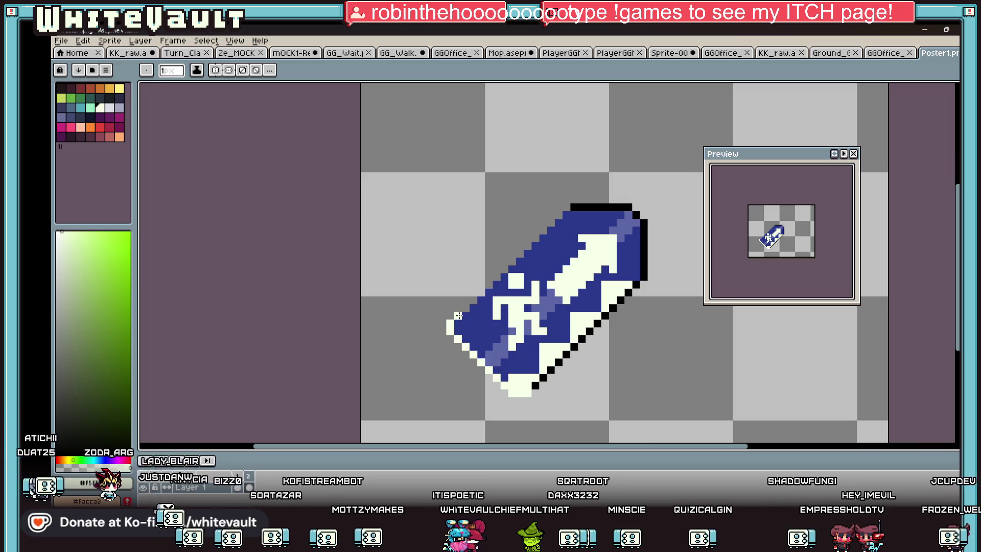
{"action": "left_click", "coordinate": [567, 207], "text": "shift"}
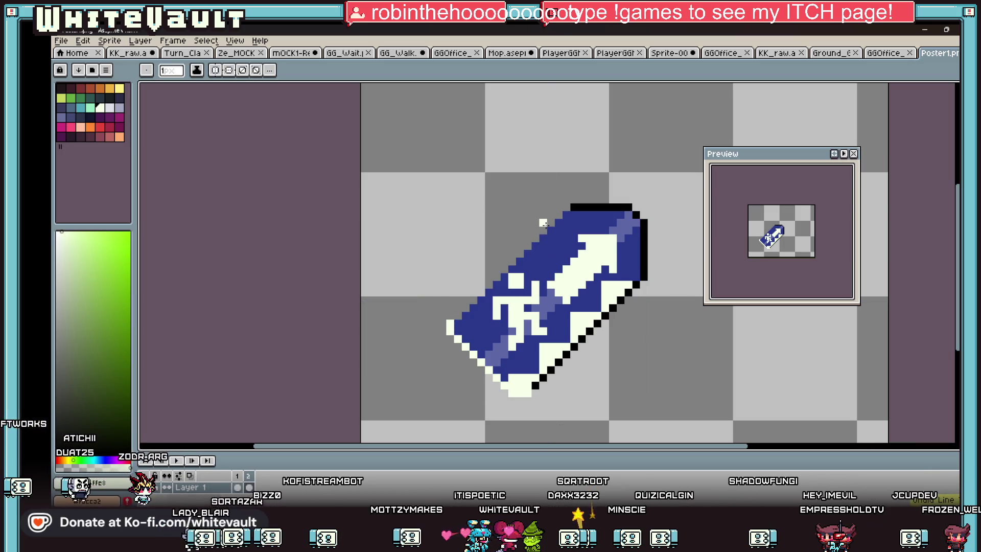
{"action": "scroll", "coordinate": [567, 207], "scroll_direction": "down", "scroll_amount": 4}
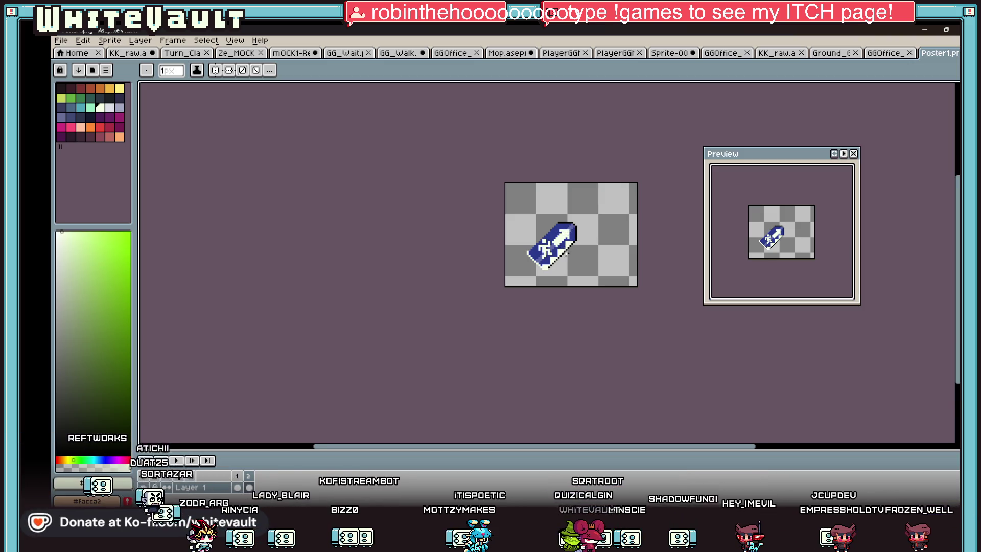
{"action": "scroll", "coordinate": [569, 256], "scroll_direction": "up", "scroll_amount": 1}
{"action": "scroll", "coordinate": [569, 256], "scroll_direction": "up", "scroll_amount": 1}
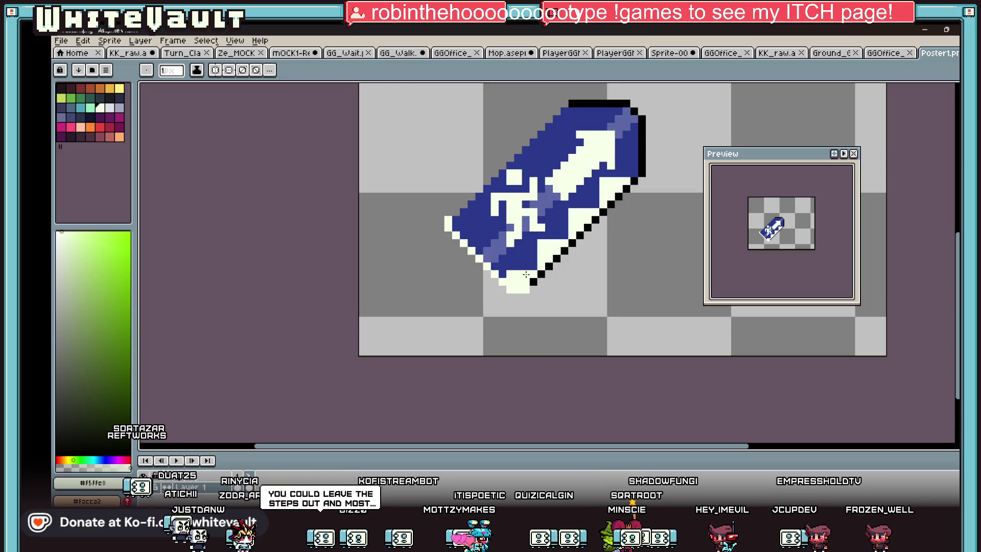
{"action": "left_click", "coordinate": [502, 278], "text": "alt"}
{"action": "key", "text": "g"}
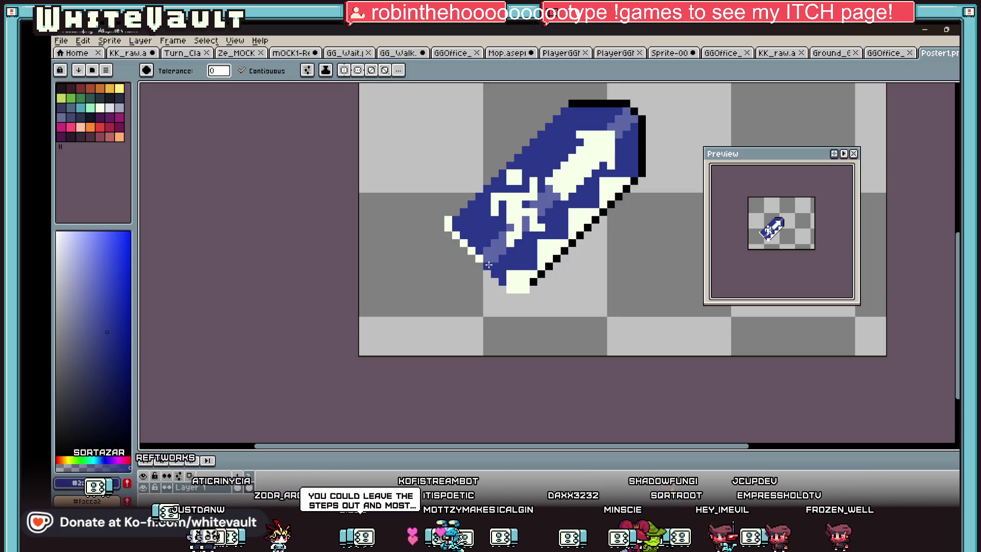
{"action": "left_click", "coordinate": [453, 229]}
Fill the black top strip with the sign's dark blue, then sample the off-white colour
{"action": "key", "text": "i"}
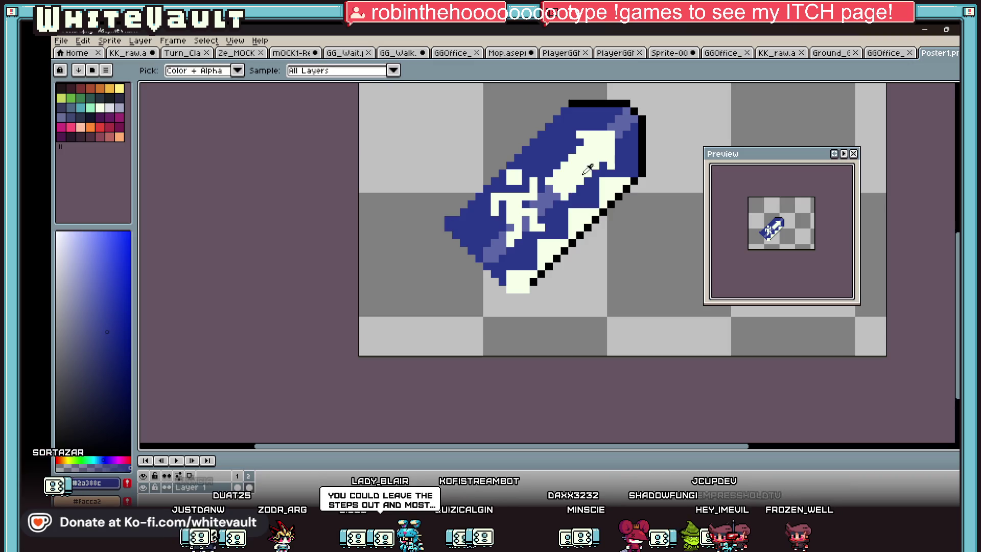
{"action": "left_click", "coordinate": [611, 100]}
{"action": "left_click", "coordinate": [607, 110]}
{"action": "key", "text": "g"}
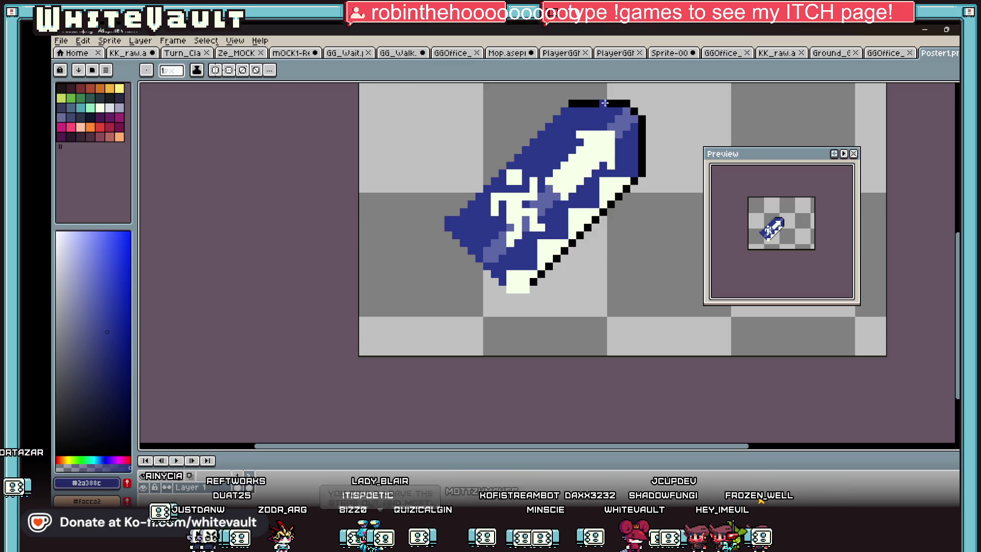
{"action": "left_click", "coordinate": [630, 103]}
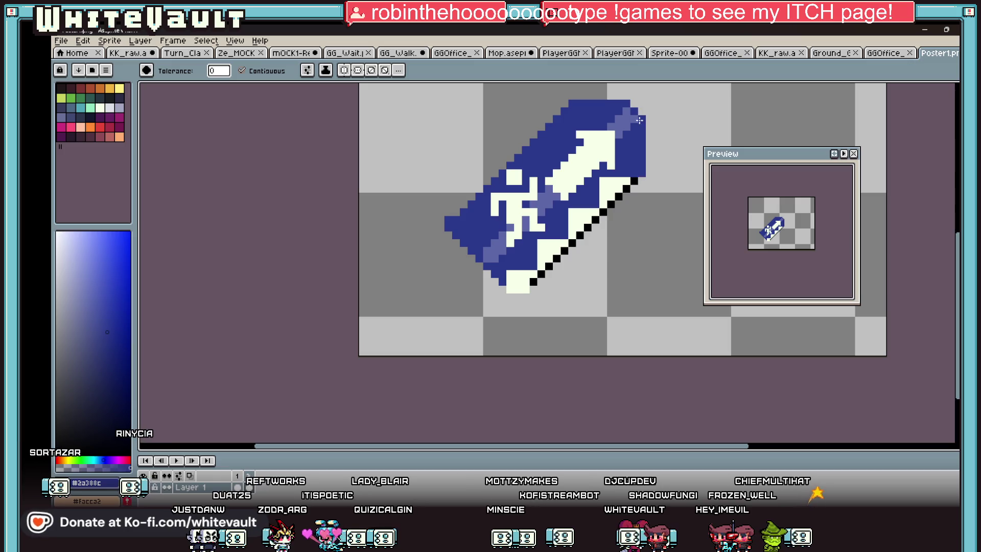
{"action": "scroll", "coordinate": [635, 104], "scroll_direction": "down", "scroll_amount": 4}
{"action": "scroll", "coordinate": [650, 168], "scroll_direction": "down", "scroll_amount": 2}
{"action": "scroll", "coordinate": [655, 163], "scroll_direction": "up", "scroll_amount": 3}
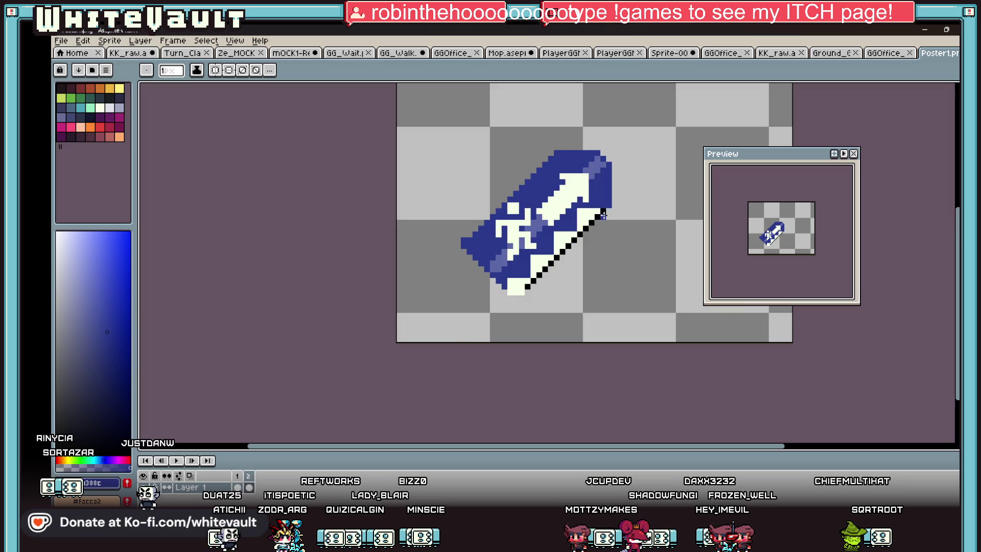
{"action": "scroll", "coordinate": [642, 190], "scroll_direction": "up", "scroll_amount": 2}
{"action": "scroll", "coordinate": [581, 210], "scroll_direction": "down", "scroll_amount": 1}
{"action": "left_click", "coordinate": [581, 210], "text": "alt"}
{"action": "scroll", "coordinate": [582, 210], "scroll_direction": "down", "scroll_amount": 2}
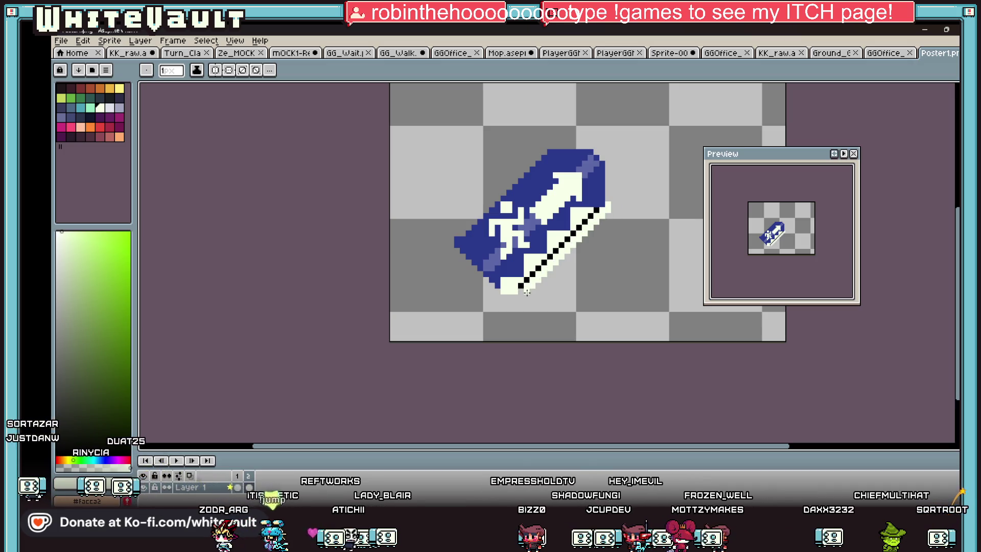
{"action": "scroll", "coordinate": [609, 197], "scroll_direction": "up", "scroll_amount": 1}
{"action": "scroll", "coordinate": [609, 196], "scroll_direction": "up", "scroll_amount": 1}
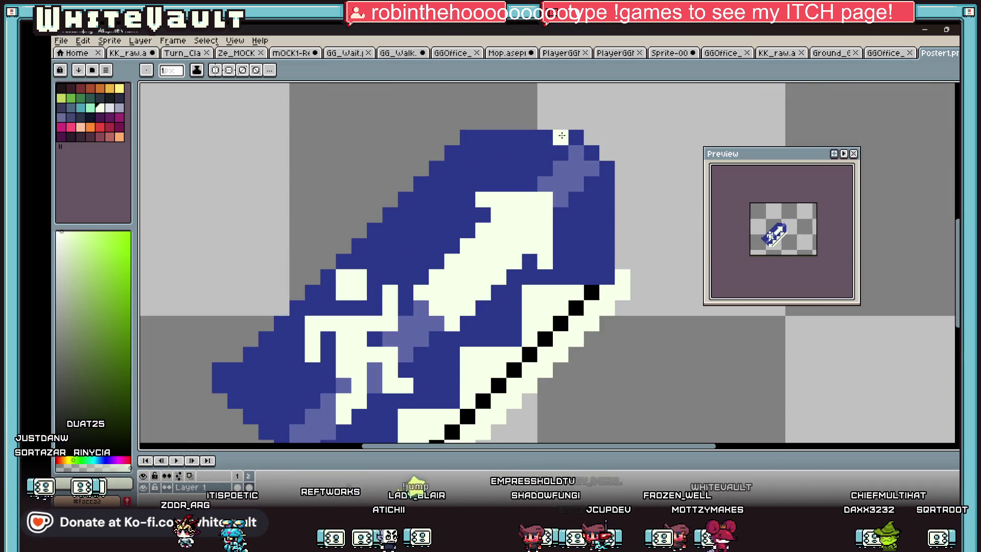
Draw a one-pixel cream outline along the sign's right, top and bottom edges
{"action": "left_click", "coordinate": [652, 246]}
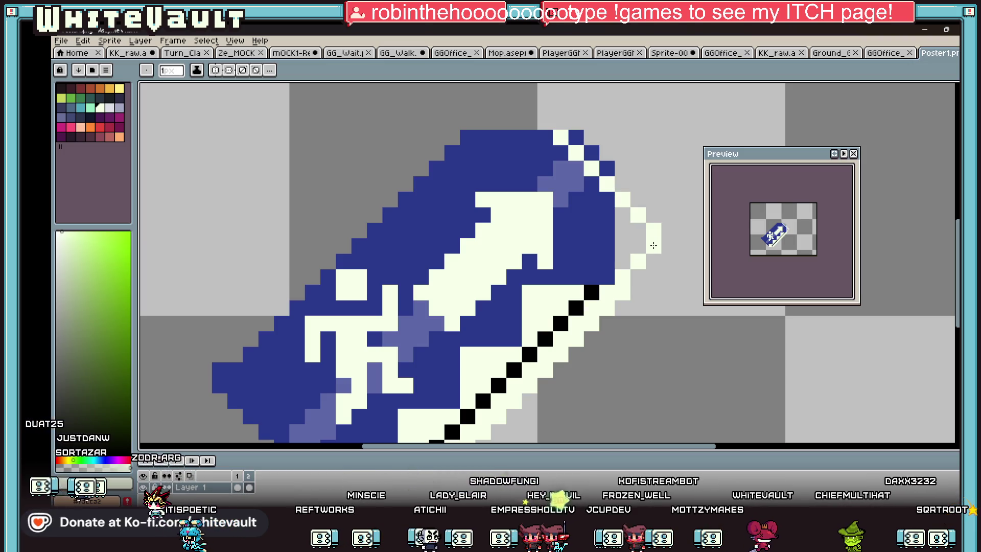
{"action": "left_click", "coordinate": [545, 124]}
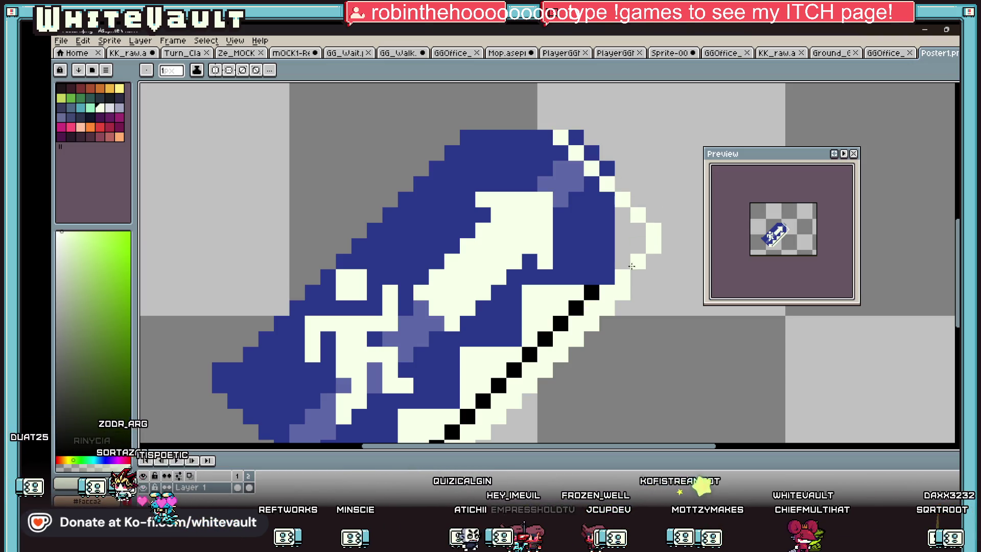
{"action": "left_click", "coordinate": [669, 244]}
{"action": "scroll", "coordinate": [648, 207], "scroll_direction": "down", "scroll_amount": 1}
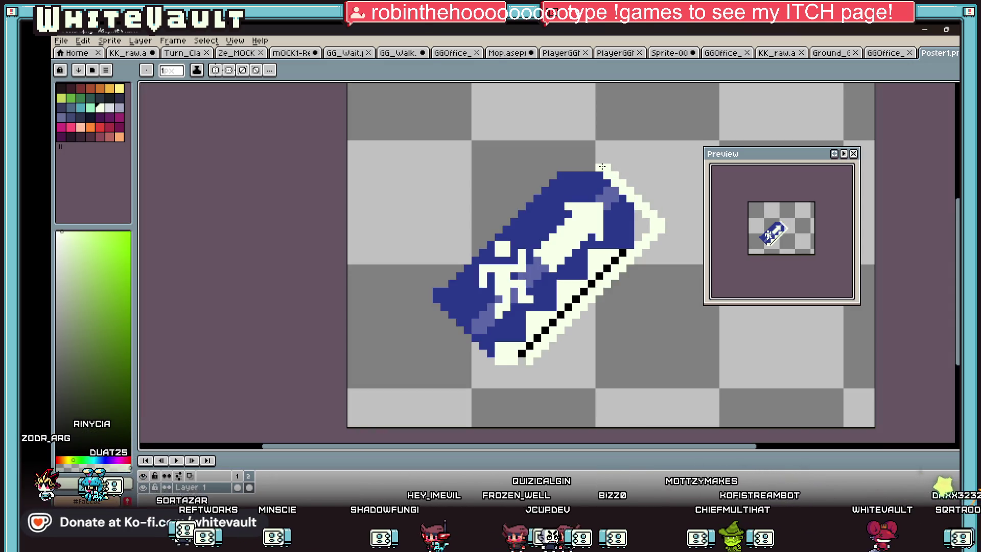
{"action": "left_click_drag", "start_coordinate": [599, 162], "coordinate": [582, 160]}
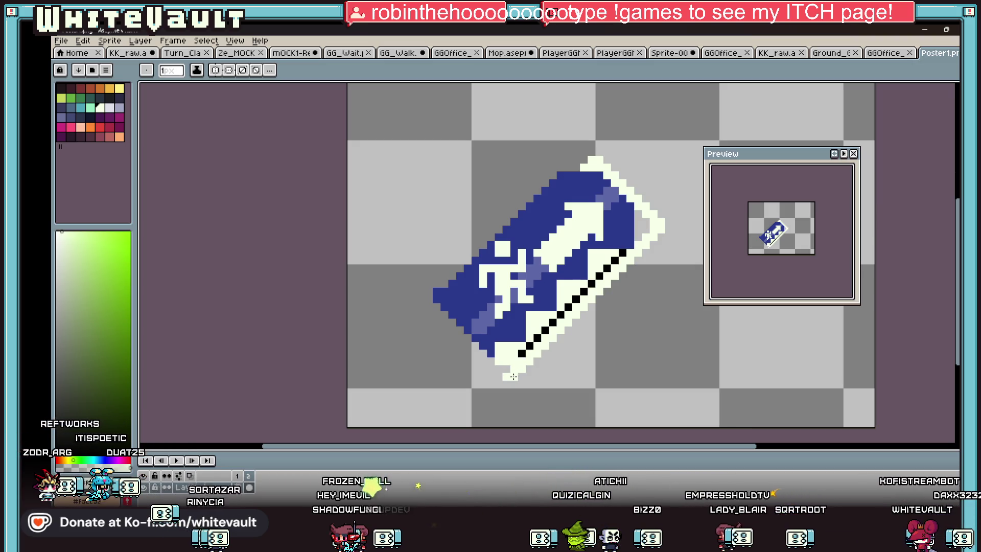
{"action": "left_click_drag", "start_coordinate": [513, 376], "coordinate": [506, 391]}
{"action": "scroll", "coordinate": [544, 315], "scroll_direction": "down", "scroll_amount": 2}
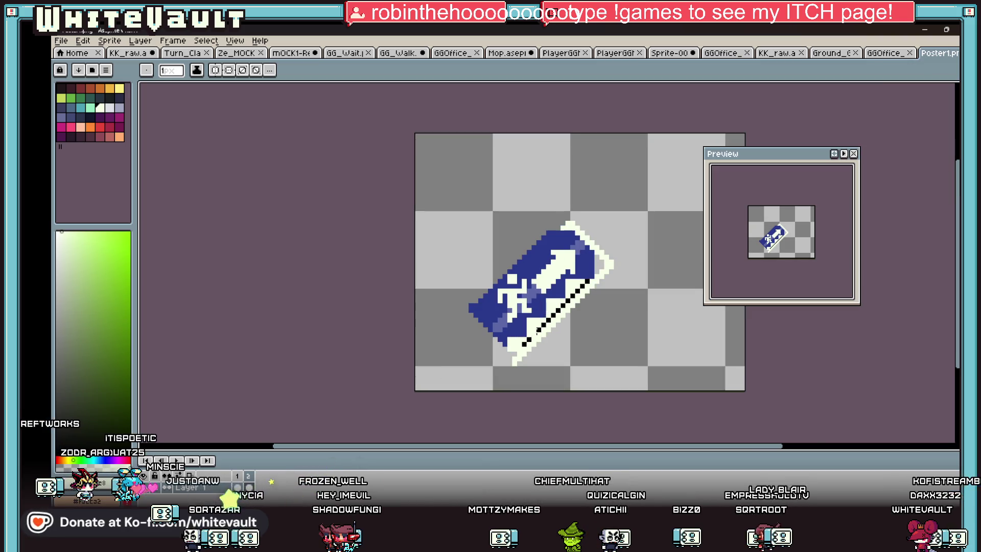
{"action": "scroll", "coordinate": [515, 361], "scroll_direction": "up", "scroll_amount": 2}
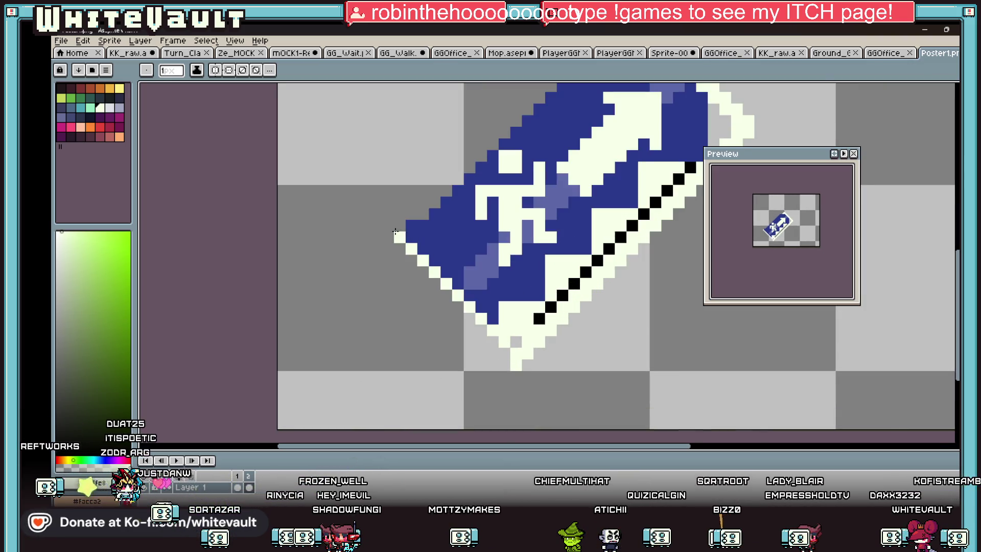
{"action": "scroll", "coordinate": [494, 269], "scroll_direction": "down", "scroll_amount": 2}
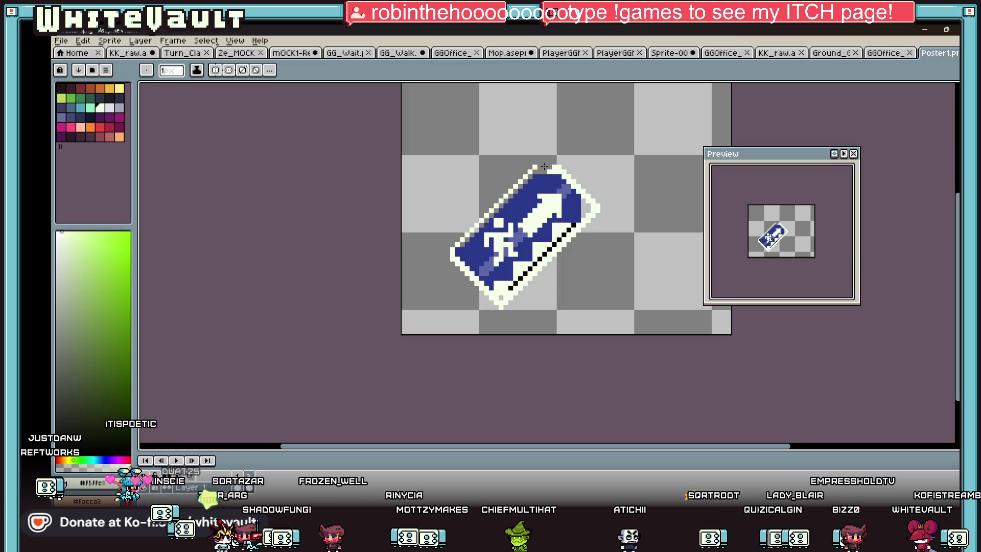
{"action": "scroll", "coordinate": [544, 166], "scroll_direction": "up", "scroll_amount": 1}
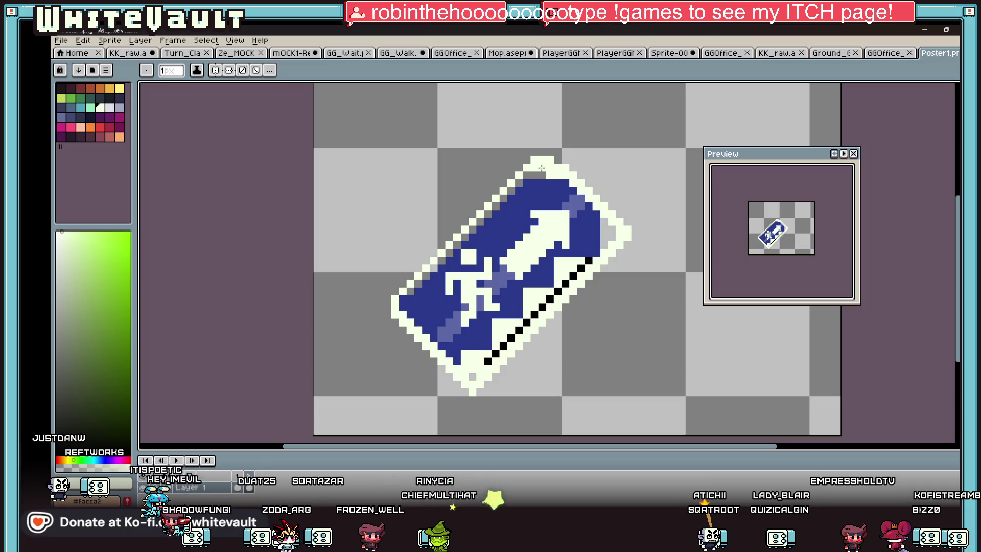
{"action": "left_click", "coordinate": [550, 175], "text": "alt"}
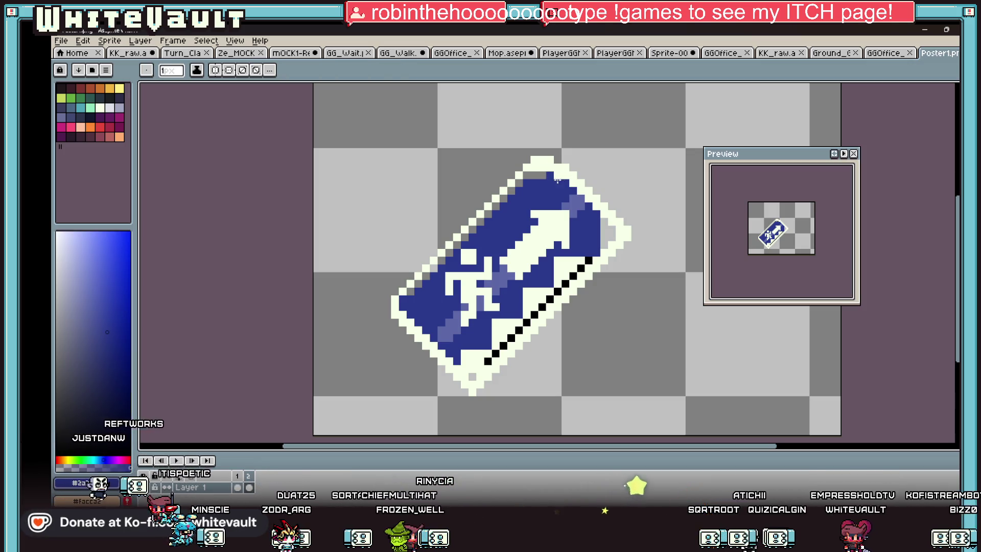
{"action": "scroll", "coordinate": [558, 180], "scroll_direction": "down", "scroll_amount": 3}
{"action": "scroll", "coordinate": [604, 209], "scroll_direction": "up", "scroll_amount": 2}
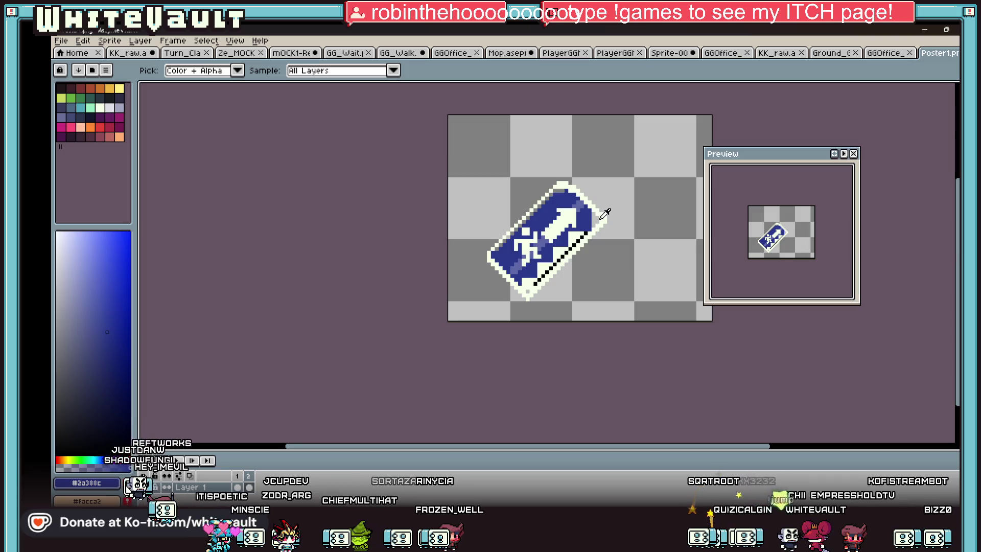
{"action": "scroll", "coordinate": [540, 285], "scroll_direction": "up", "scroll_amount": 2}
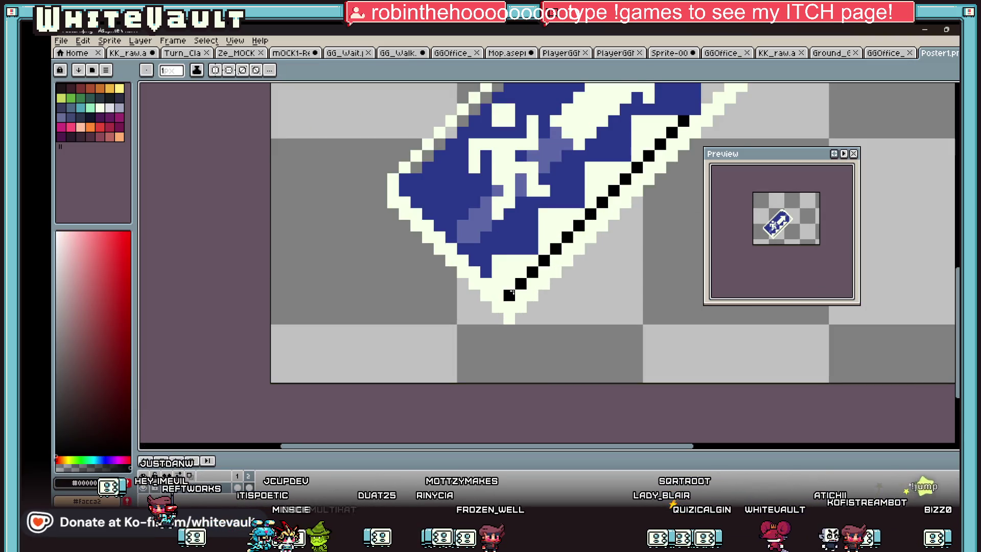
{"action": "scroll", "coordinate": [508, 296], "scroll_direction": "down", "scroll_amount": 1}
Place dotted black lines along the lower-left, upper-left and upper-right edges up to the top corner
{"action": "left_click", "coordinate": [444, 210], "text": "shift"}
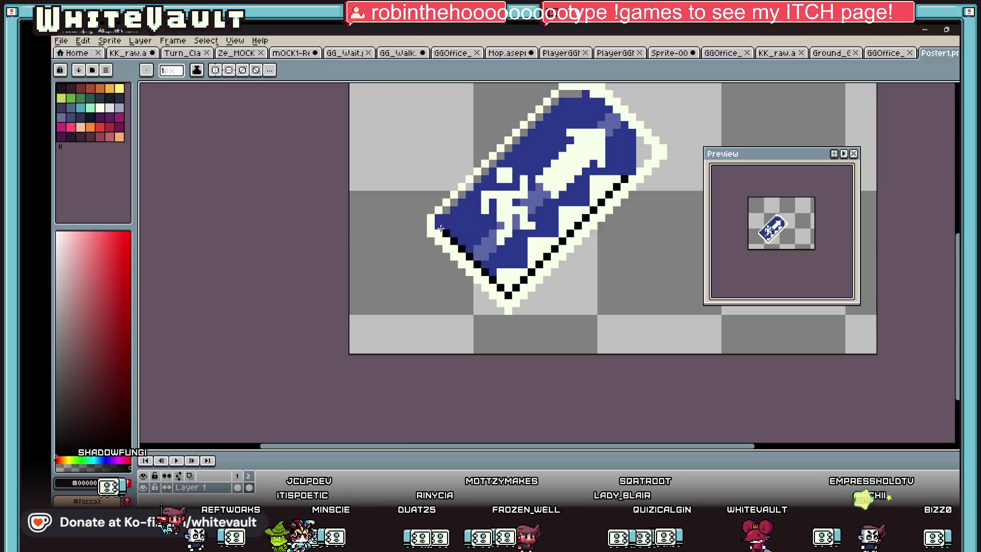
{"action": "left_click", "coordinate": [458, 190], "text": "shift"}
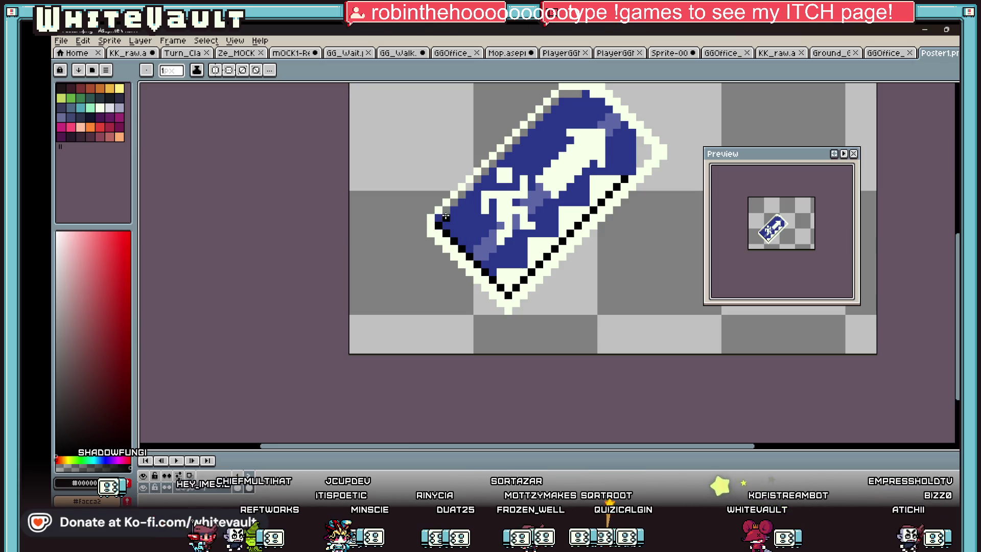
{"action": "left_click", "coordinate": [563, 91], "text": "shift"}
{"action": "scroll", "coordinate": [625, 250], "scroll_direction": "up", "scroll_amount": 3}
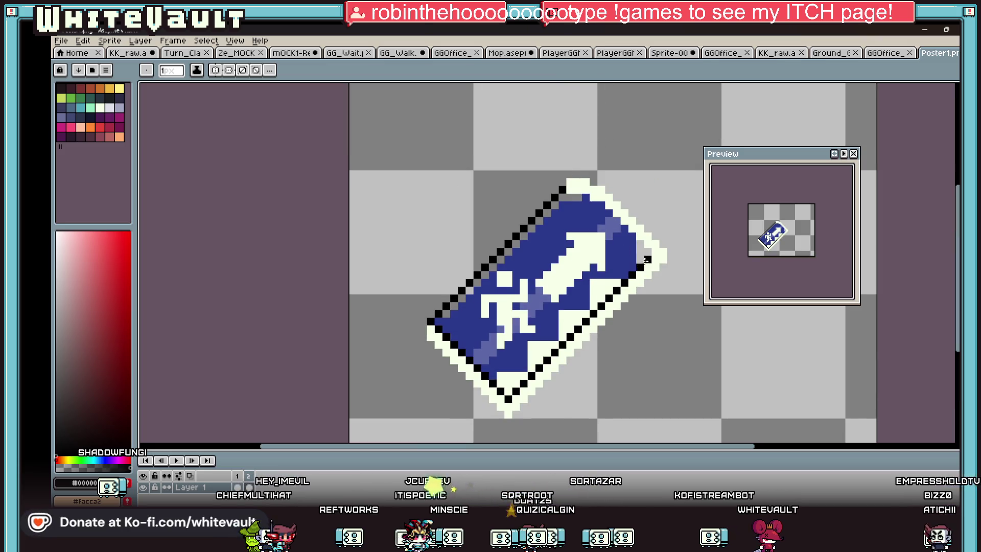
{"action": "left_click", "coordinate": [579, 184], "text": "shift"}
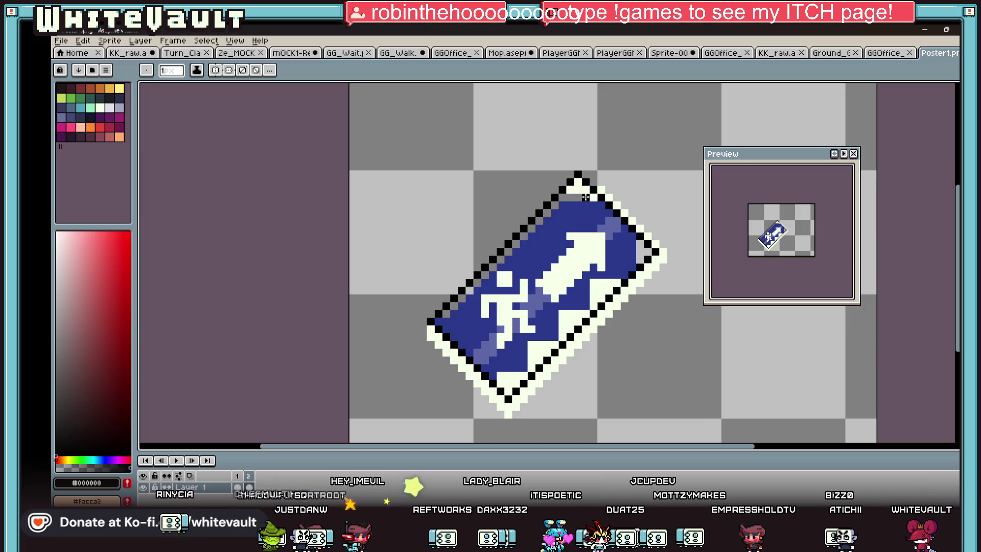
{"action": "key", "text": "i"}
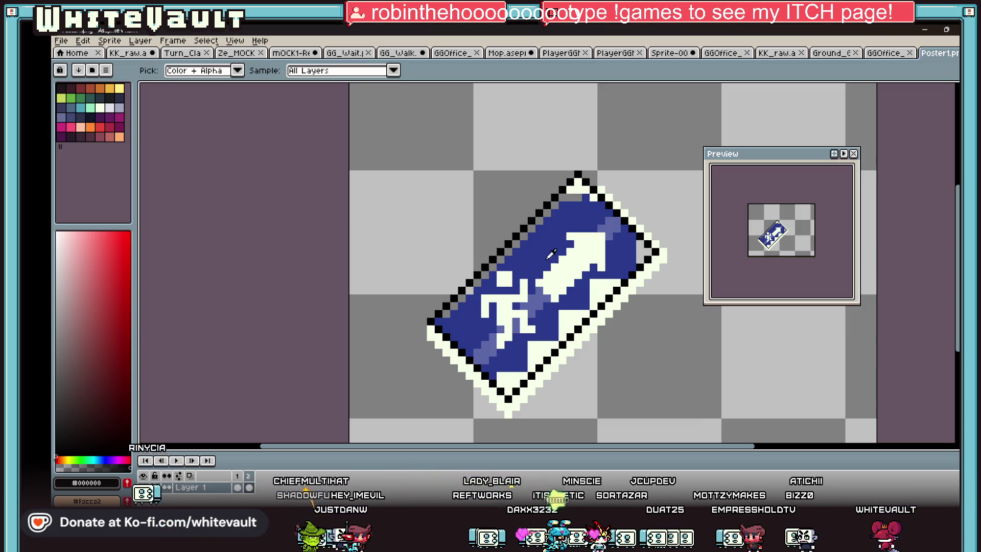
Sample the sign's blue and fill the stray top pixel with it
{"action": "left_click", "coordinate": [563, 239]}
{"action": "key", "text": "g"}
{"action": "left_click", "coordinate": [577, 185]}
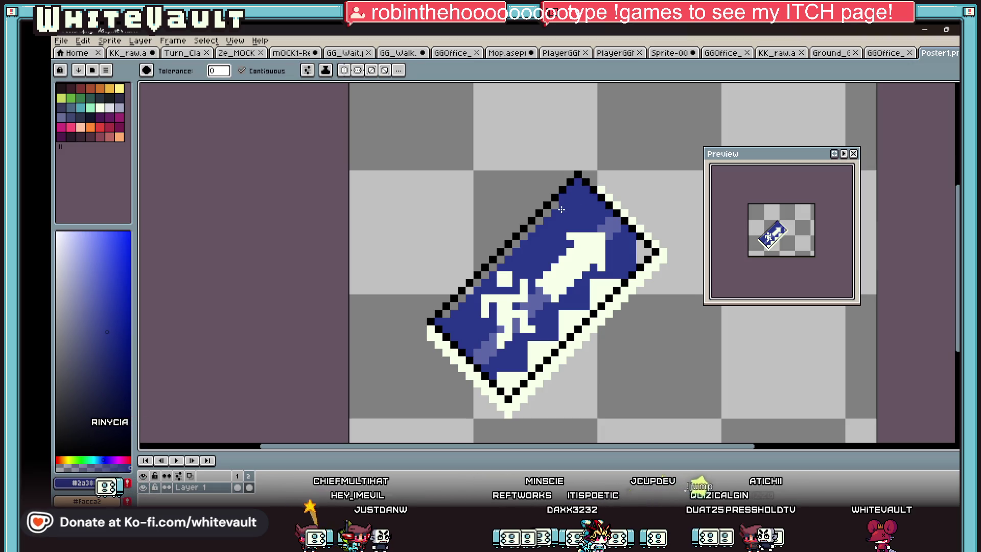
{"action": "key", "text": "b"}
{"action": "scroll", "coordinate": [562, 210], "scroll_direction": "down", "scroll_amount": 1}
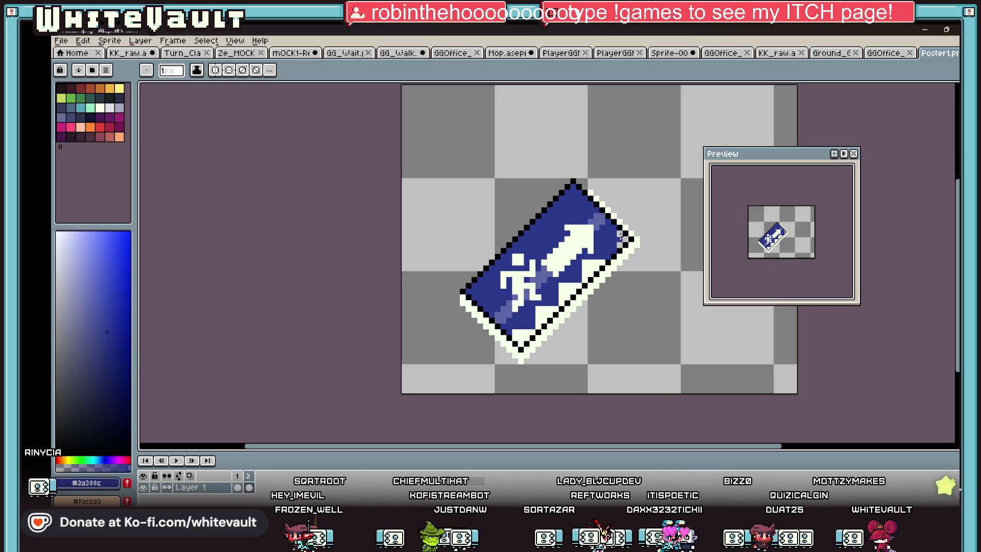
{"action": "key", "text": "g"}
Add lighter blue shading to the lower-right, undo the cream outline, and sample cream
{"action": "left_click", "coordinate": [619, 244], "text": "alt"}
{"action": "left_click", "coordinate": [552, 311]}
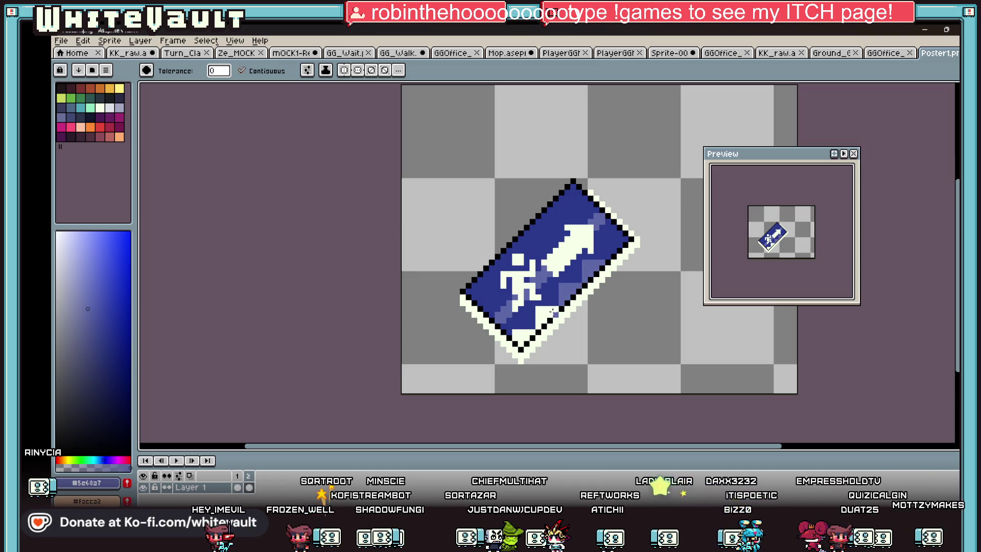
{"action": "scroll", "coordinate": [552, 310], "scroll_direction": "down", "scroll_amount": 3}
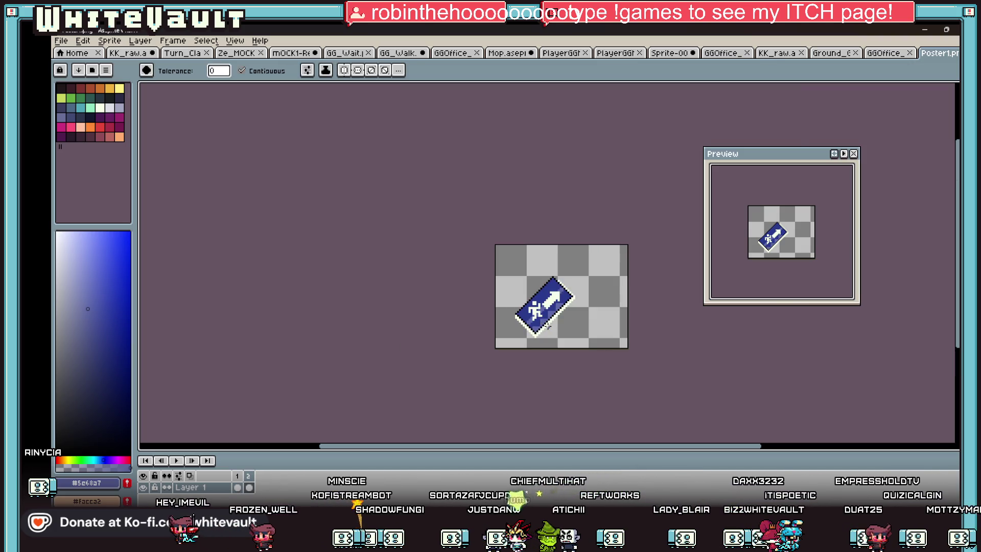
{"action": "scroll", "coordinate": [548, 329], "scroll_direction": "up", "scroll_amount": 2}
{"action": "key", "text": "alt"}
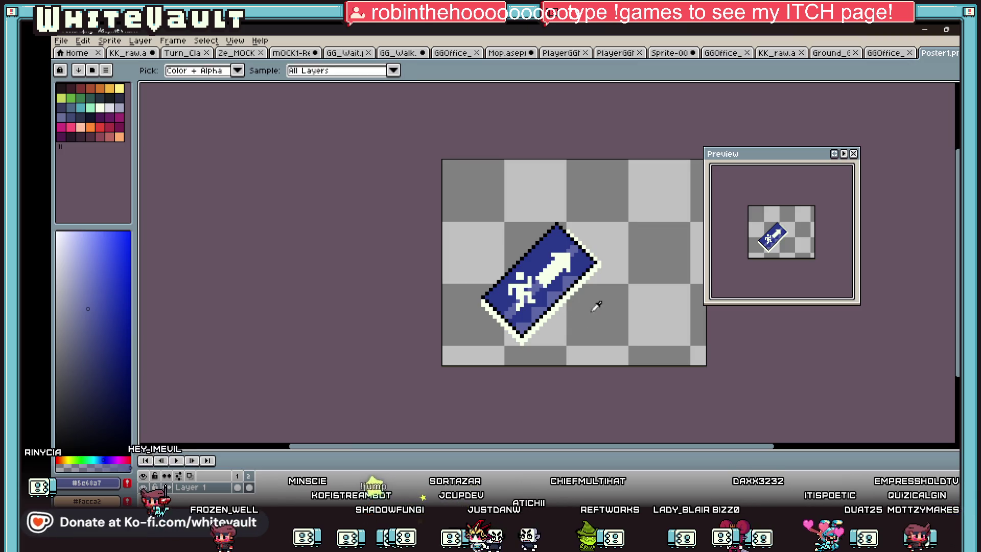
{"action": "key", "text": "ctrl+z"}
{"action": "left_click", "coordinate": [594, 244], "text": "alt"}
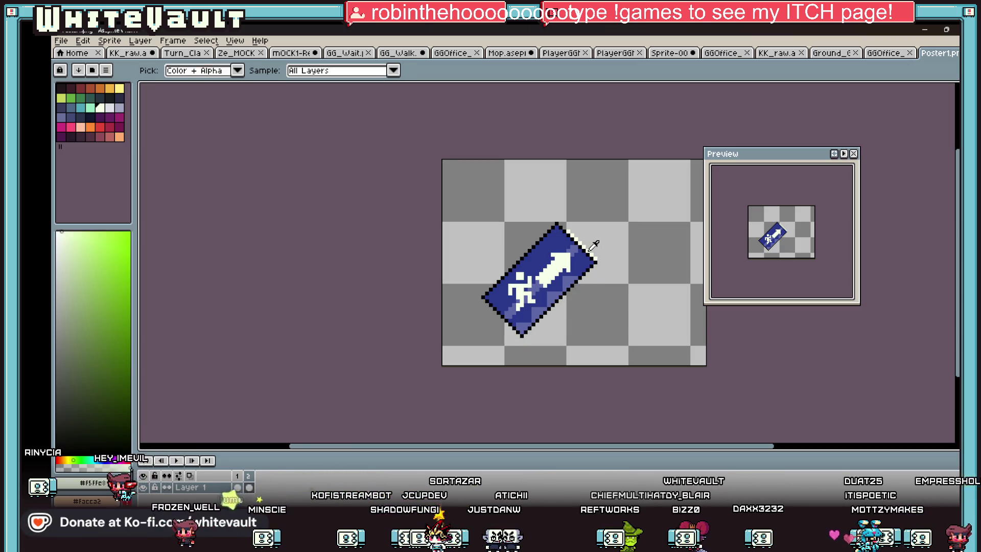
{"action": "scroll", "coordinate": [563, 227], "scroll_direction": "up", "scroll_amount": 1}
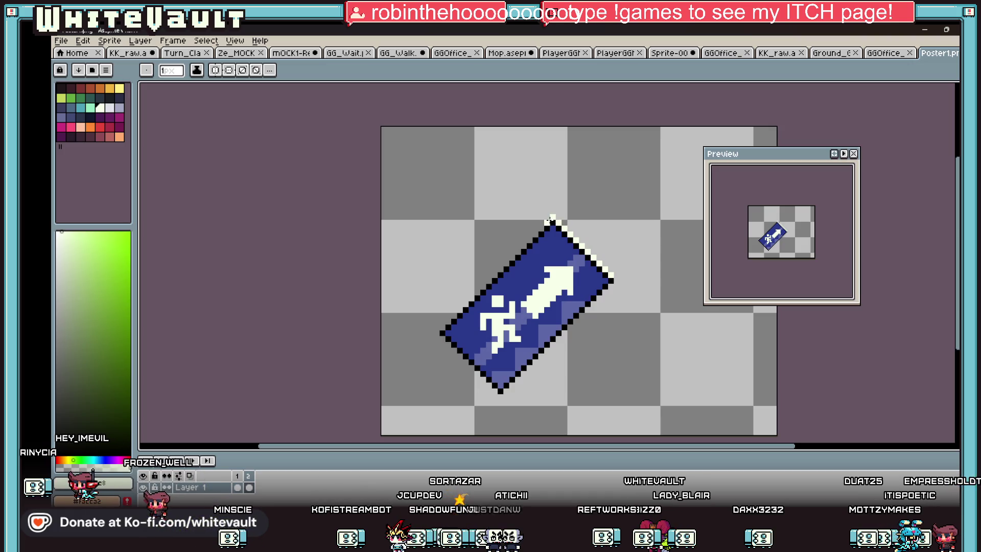
Draw cream outline along the upper-left, left corner, bottom and lower-right edges, then sample blue
{"action": "left_click", "coordinate": [438, 334], "text": "shift"}
{"action": "left_click", "coordinate": [495, 391], "text": "shift"}
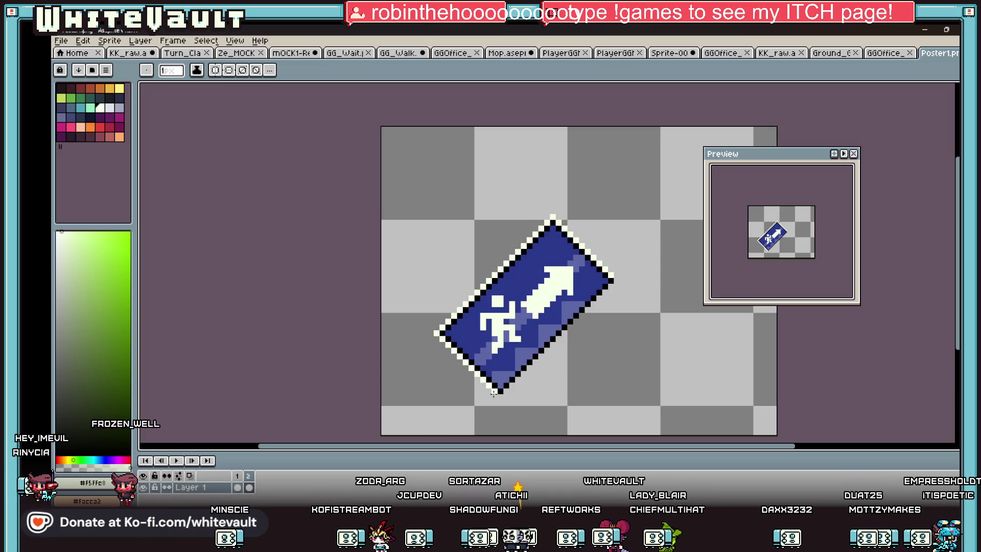
{"action": "left_click", "coordinate": [614, 281], "text": "shift"}
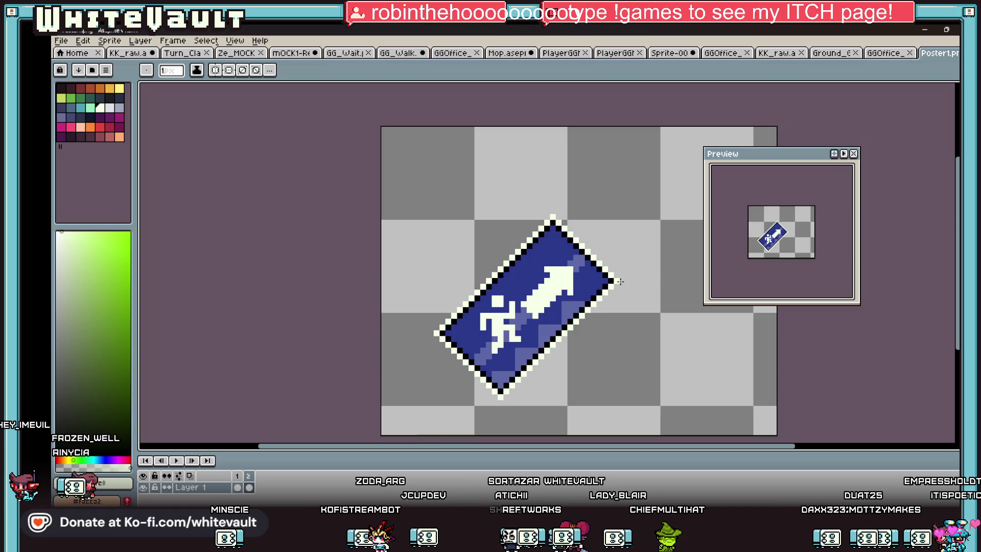
{"action": "scroll", "coordinate": [618, 282], "scroll_direction": "down", "scroll_amount": 2}
{"action": "scroll", "coordinate": [619, 282], "scroll_direction": "up", "scroll_amount": 2}
{"action": "scroll", "coordinate": [569, 228], "scroll_direction": "up", "scroll_amount": 1}
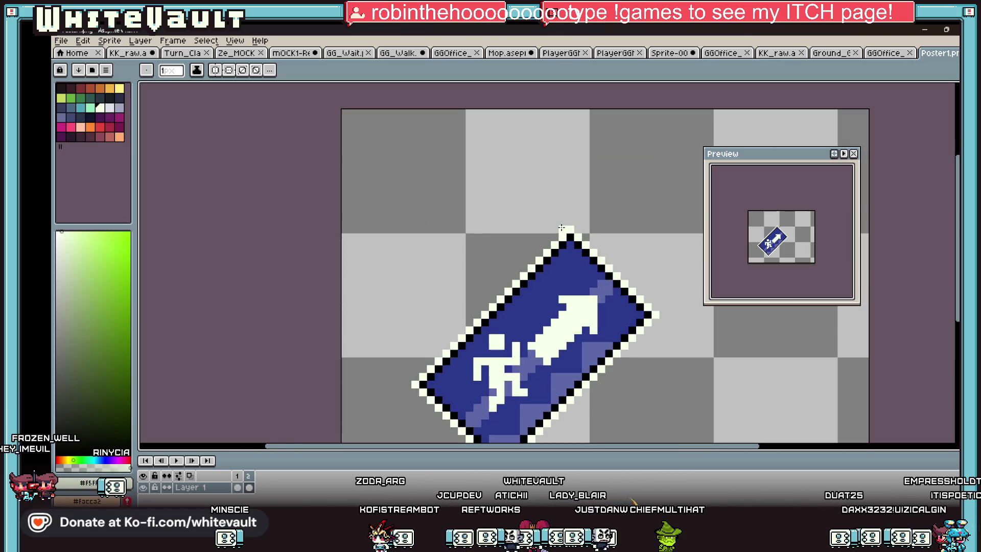
{"action": "scroll", "coordinate": [564, 229], "scroll_direction": "down", "scroll_amount": 1}
{"action": "left_click_drag", "start_coordinate": [450, 341], "coordinate": [452, 353]}
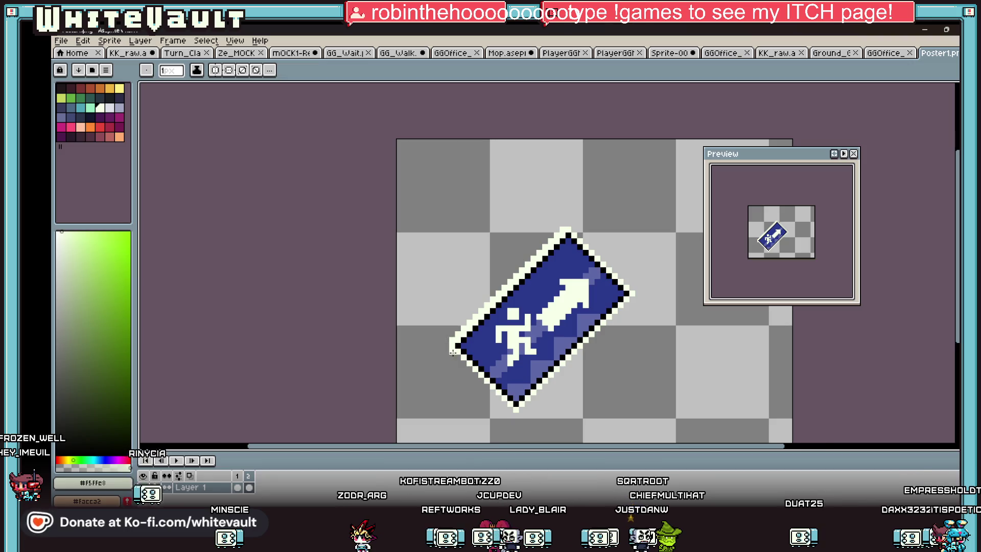
{"action": "left_click_drag", "start_coordinate": [521, 408], "coordinate": [598, 322]}
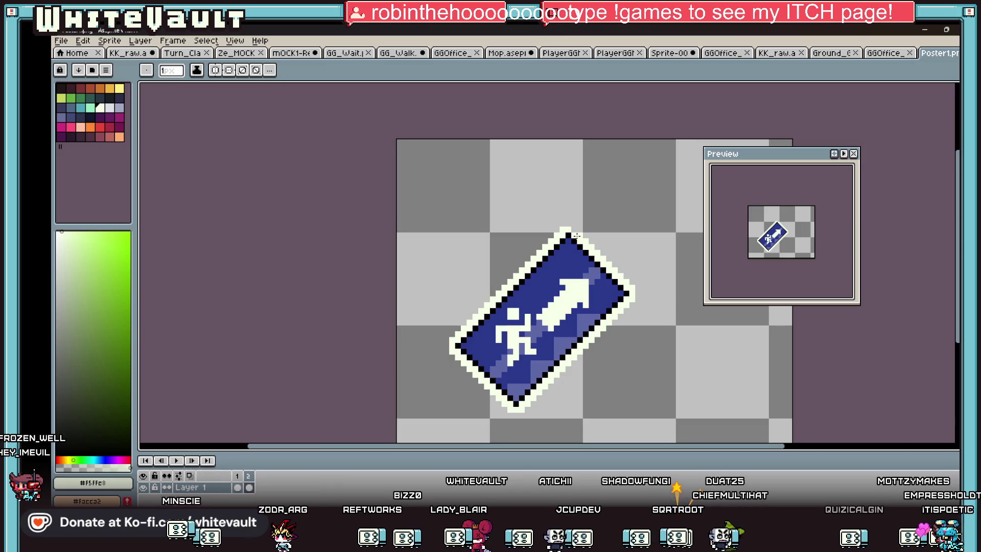
{"action": "scroll", "coordinate": [584, 249], "scroll_direction": "down", "scroll_amount": 3}
{"action": "scroll", "coordinate": [628, 271], "scroll_direction": "up", "scroll_amount": 2}
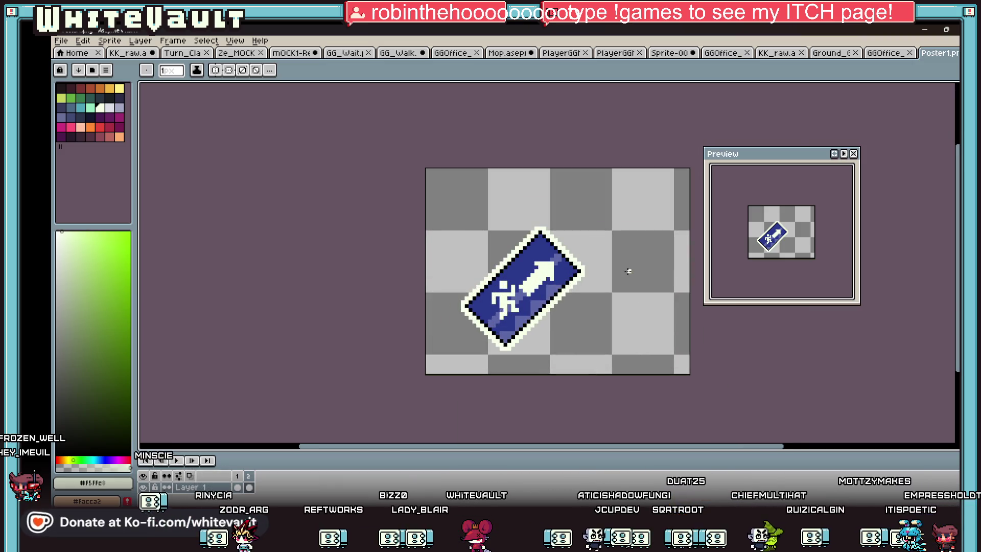
{"action": "scroll", "coordinate": [537, 325], "scroll_direction": "up", "scroll_amount": 2}
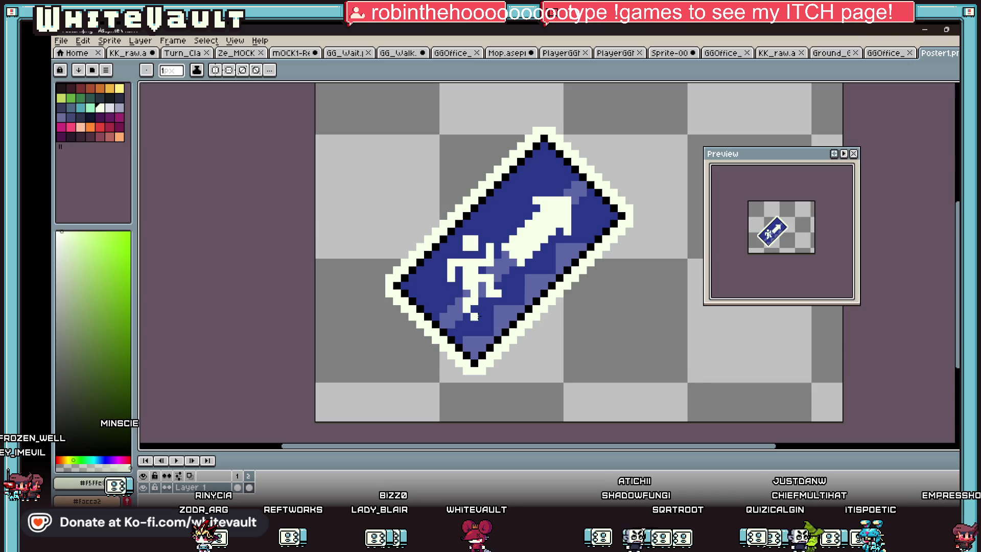
{"action": "key", "text": "g"}
{"action": "left_click", "coordinate": [461, 347], "text": "alt"}
{"action": "left_click", "coordinate": [242, 71]}
{"action": "scroll", "coordinate": [475, 288], "scroll_direction": "down", "scroll_amount": 2}
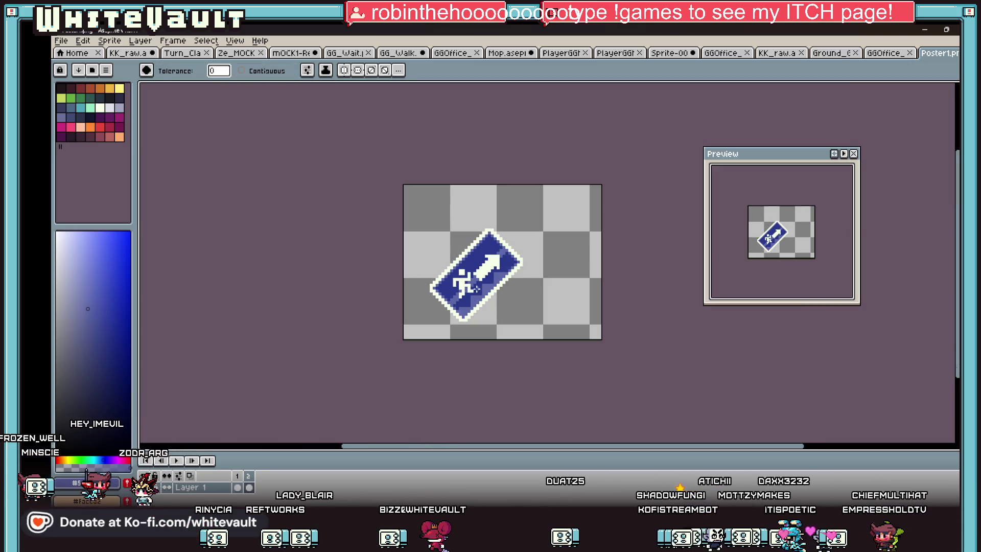
{"action": "scroll", "coordinate": [476, 288], "scroll_direction": "up", "scroll_amount": 1}
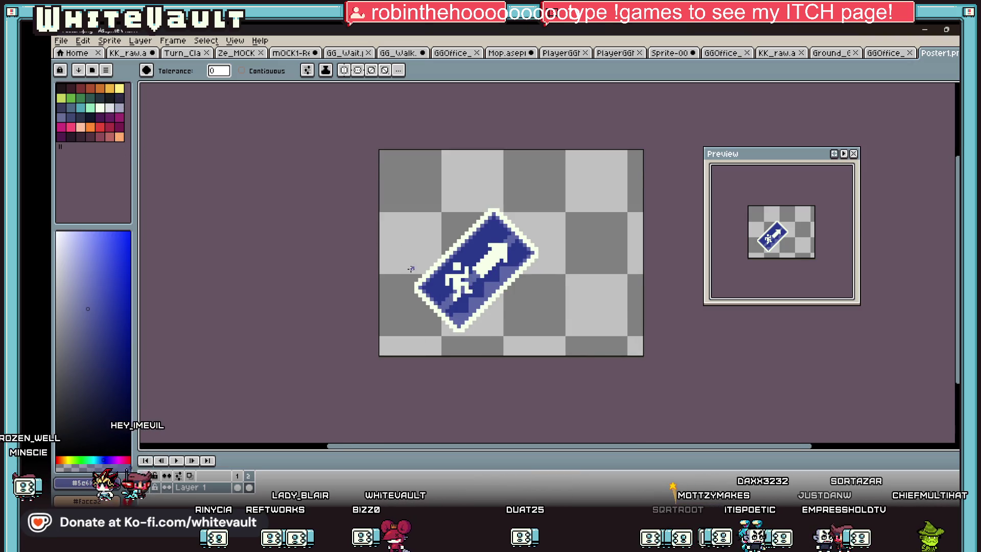
{"action": "scroll", "coordinate": [411, 272], "scroll_direction": "down", "scroll_amount": 1}
{"action": "left_click", "coordinate": [108, 101]}
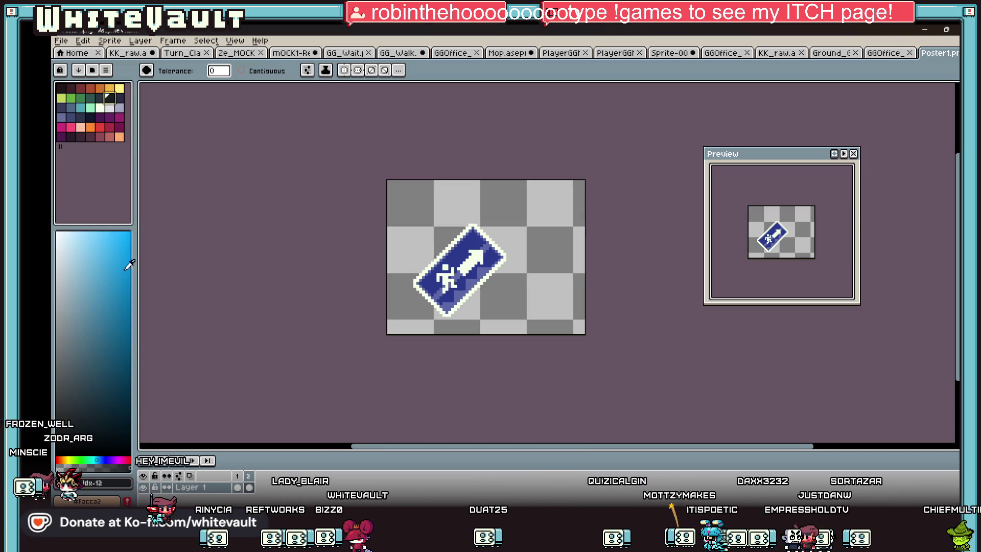
{"action": "key", "text": "shift+p"}
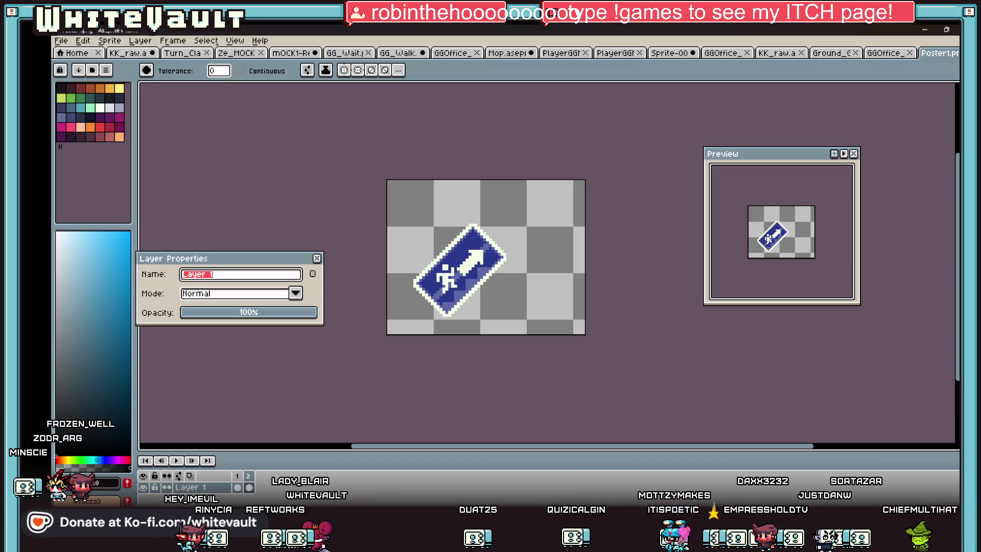
{"action": "left_click", "coordinate": [315, 260]}
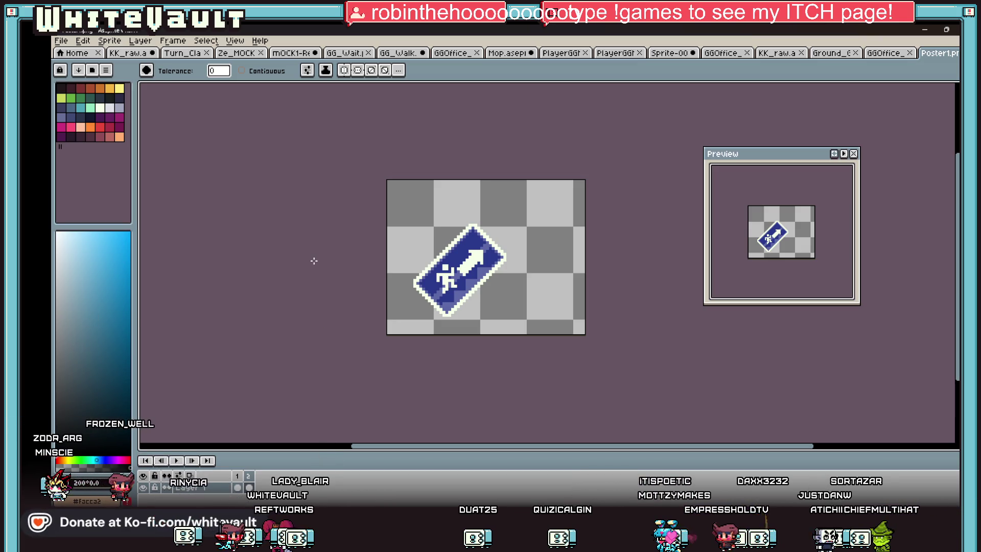
Add a black outer outline around the sign with the Outline effect
{"action": "key", "text": "shift+o"}
{"action": "left_click", "coordinate": [457, 160]}
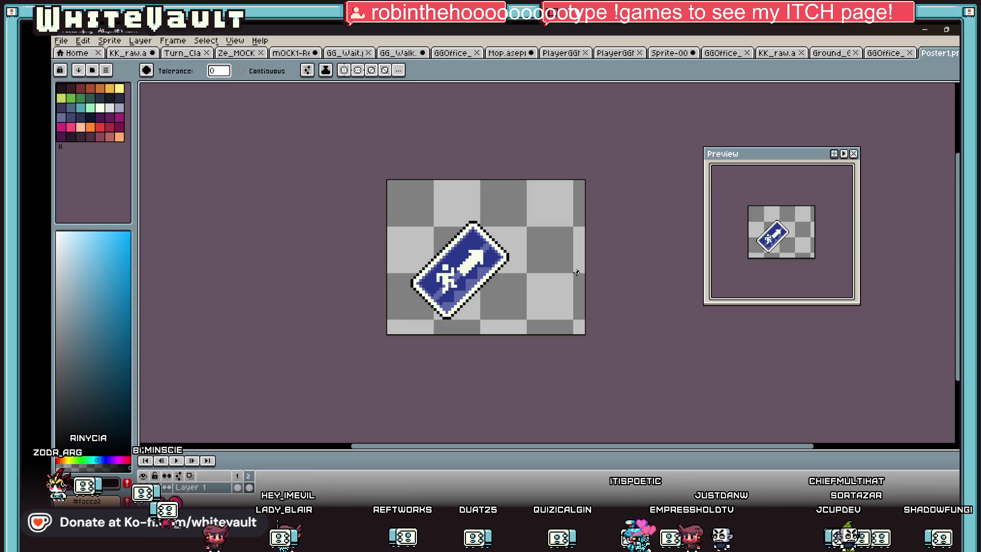
Mirror the whole sign horizontally so the arrow points up-left and shift it left
{"action": "key", "text": "w"}
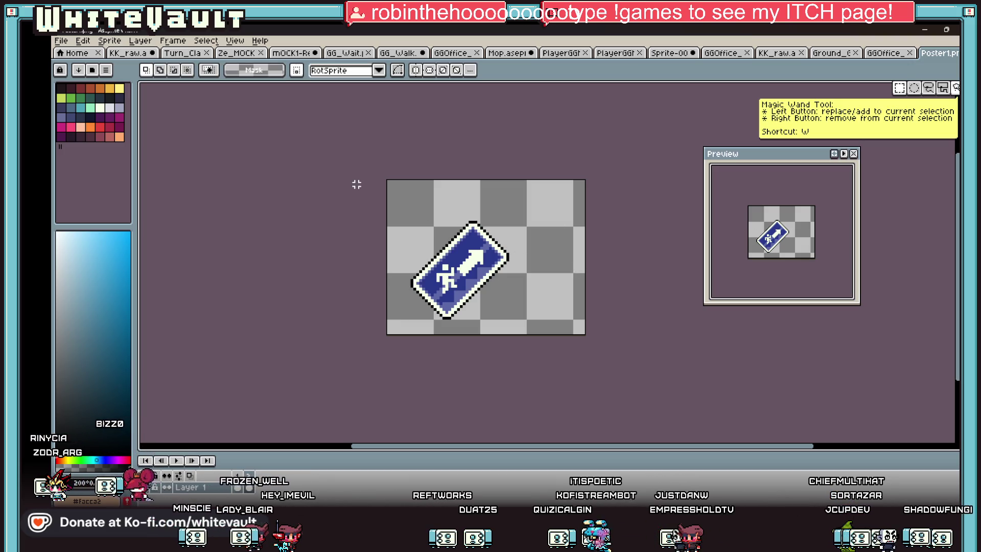
{"action": "key", "text": "ctrl+a"}
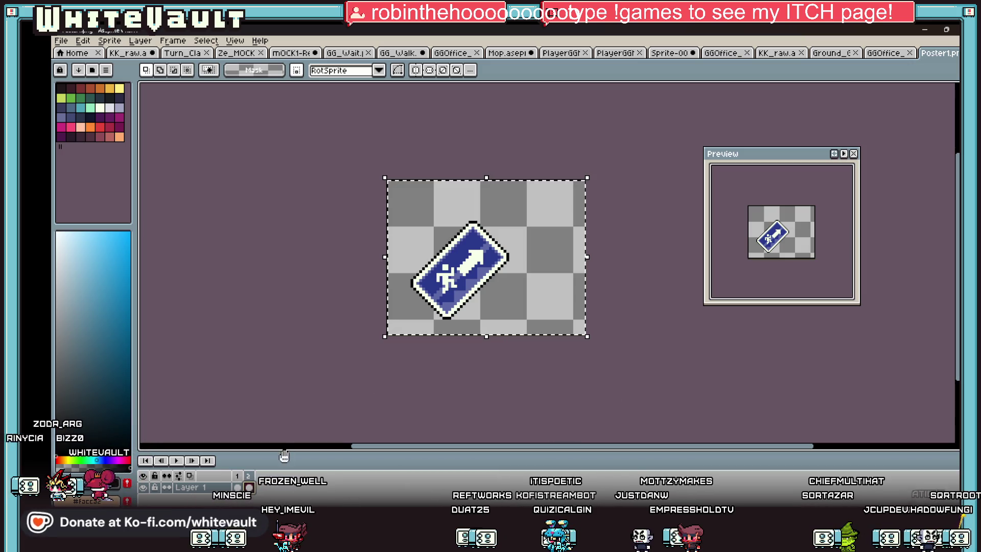
{"action": "key", "text": "shift+h"}
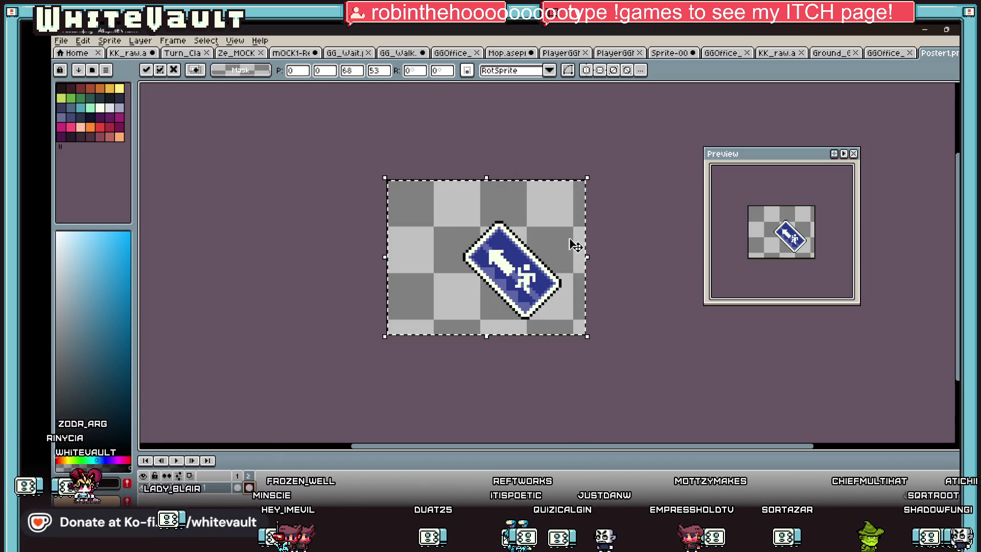
{"action": "left_click_drag", "start_coordinate": [526, 290], "coordinate": [454, 289]}
{"action": "key", "text": "ctrl+d"}
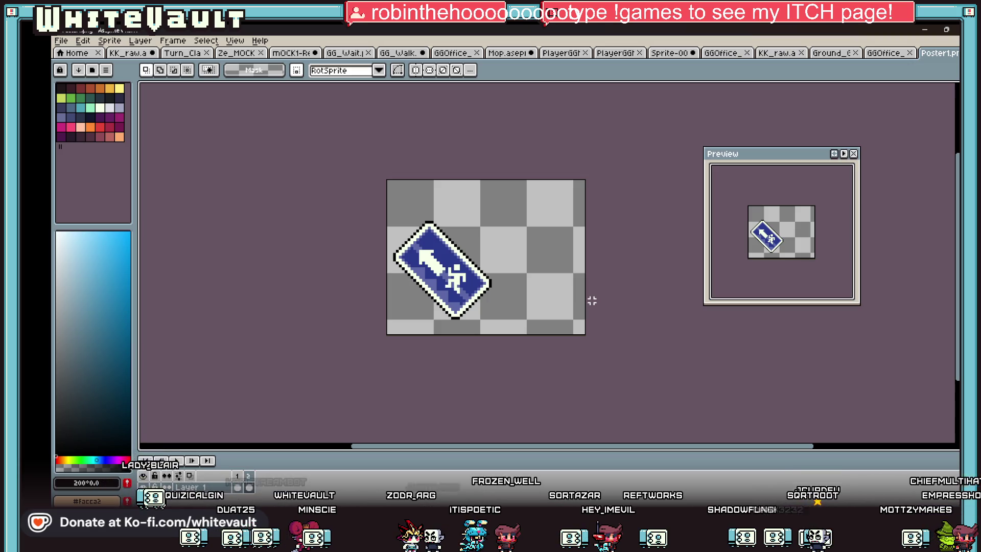
{"action": "scroll", "coordinate": [443, 274], "scroll_direction": "up", "scroll_amount": 3}
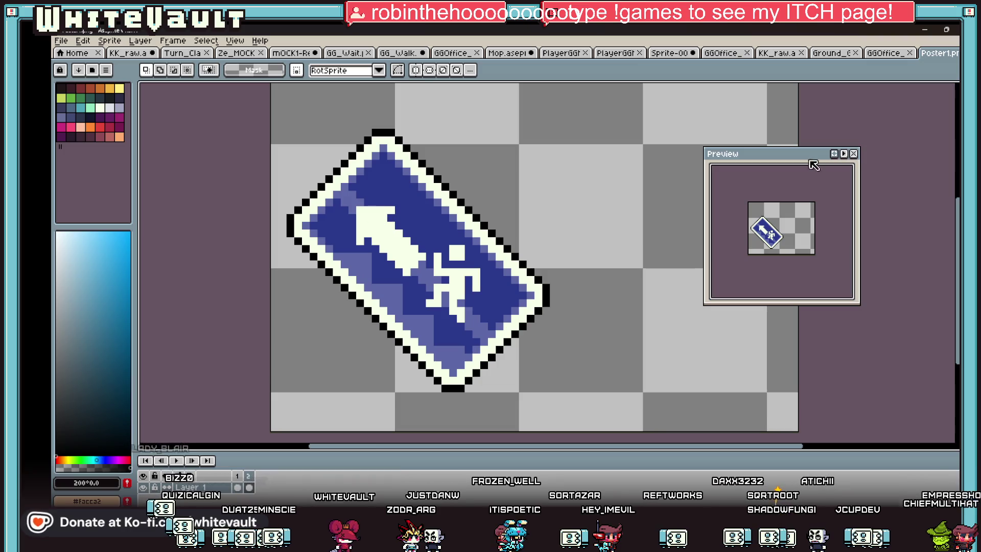
Move the white arrow off onto the checkerboard and shift the running figure up-left on the sign
{"action": "left_click", "coordinate": [957, 88]}
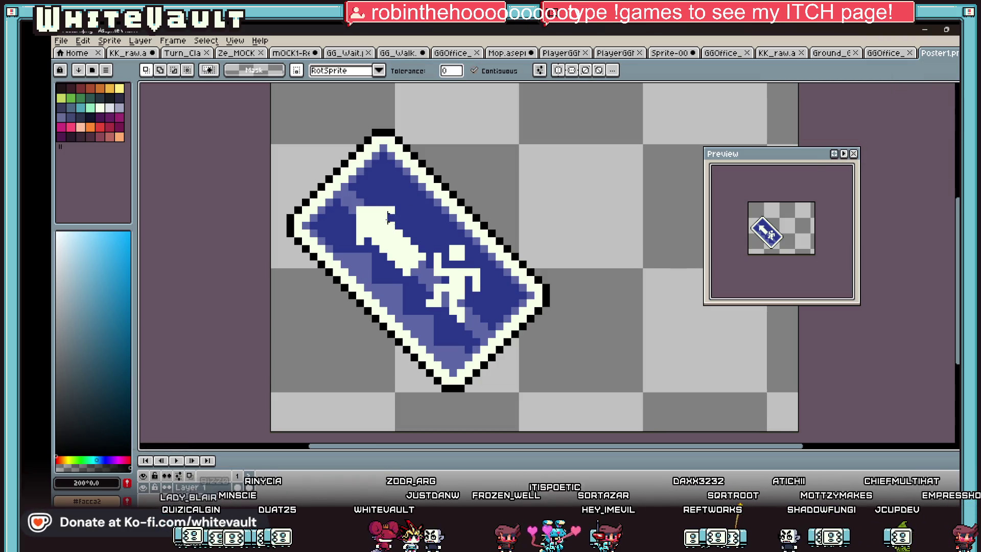
{"action": "left_click", "coordinate": [387, 218]}
{"action": "left_click_drag", "start_coordinate": [387, 217], "coordinate": [644, 217]}
{"action": "left_click", "coordinate": [458, 279]}
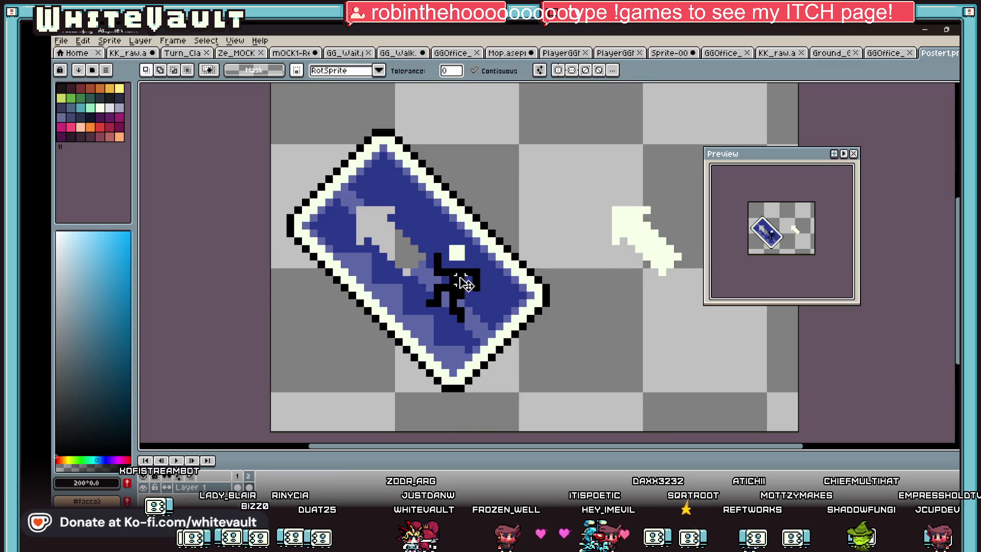
{"action": "key", "text": "ctrl+t"}
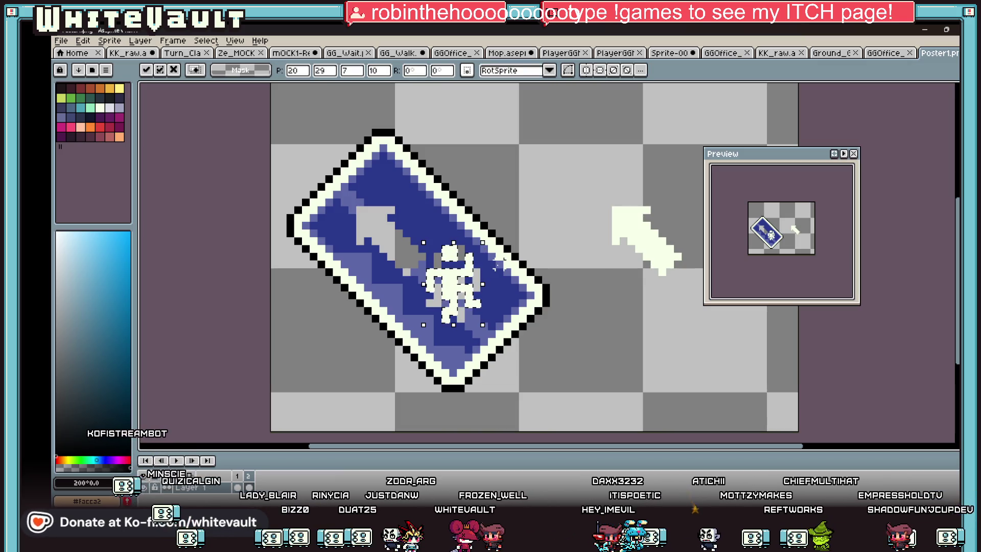
{"action": "left_click_drag", "start_coordinate": [450, 298], "coordinate": [389, 235]}
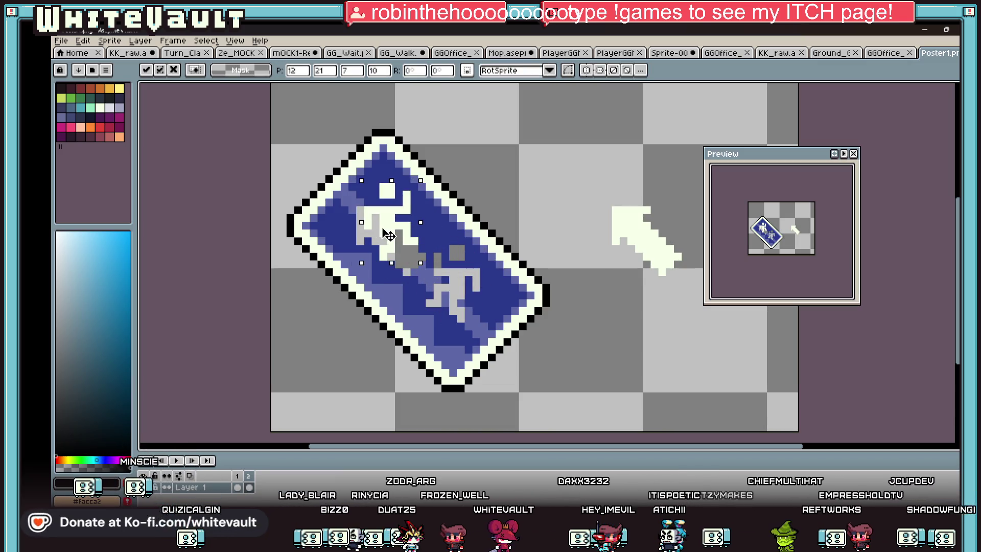
{"action": "key", "text": "Return"}
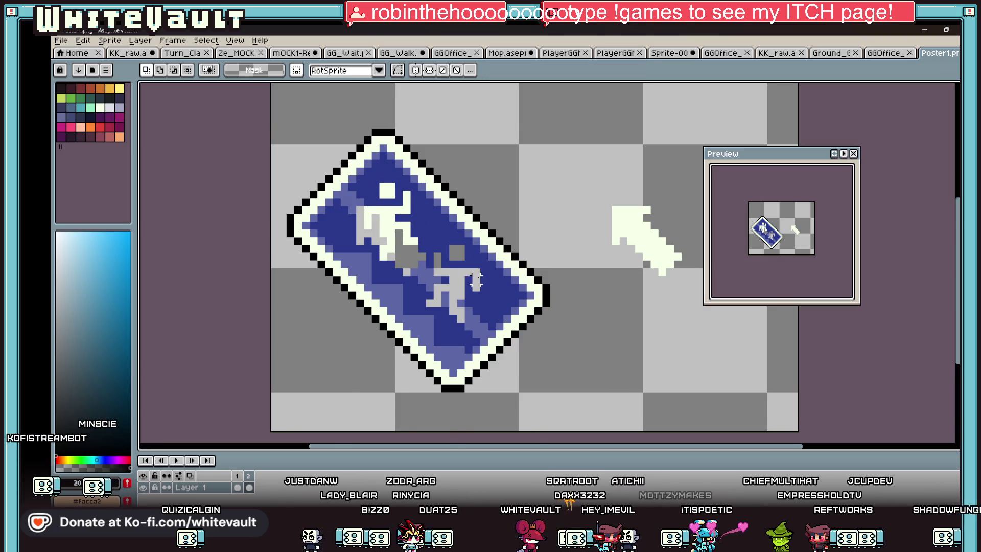
{"action": "scroll", "coordinate": [475, 284], "scroll_direction": "up", "scroll_amount": 1}
Fill the running figure's grey gaps with dark blue, undoing a fill that flooded the canvas
{"action": "key", "text": "g"}
{"action": "left_click", "coordinate": [448, 288]}
{"action": "left_click", "coordinate": [243, 71]}
{"action": "key", "text": "ctrl+z"}
{"action": "left_click", "coordinate": [450, 282]}
{"action": "left_click", "coordinate": [349, 230]}
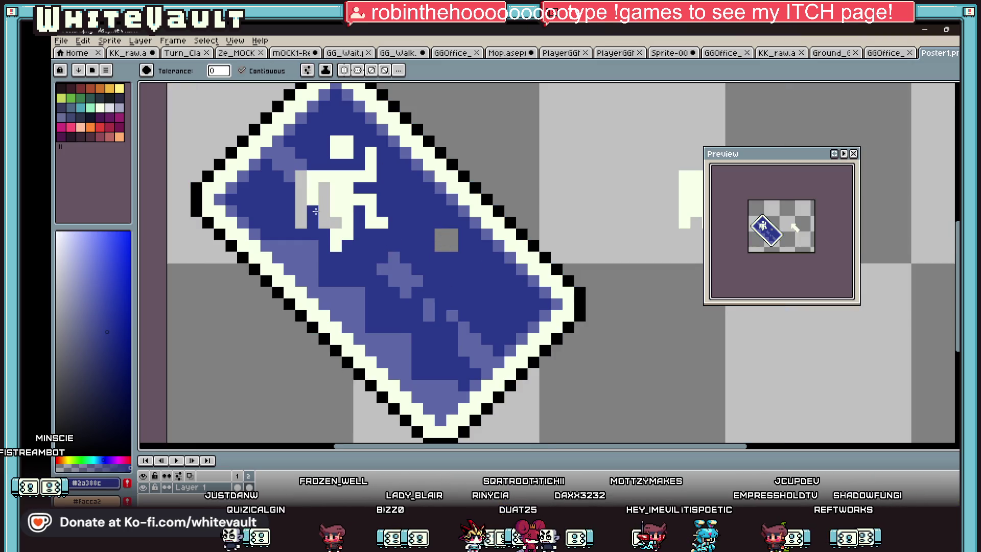
{"action": "scroll", "coordinate": [440, 242], "scroll_direction": "down", "scroll_amount": 3}
{"action": "scroll", "coordinate": [430, 241], "scroll_direction": "up", "scroll_amount": 1}
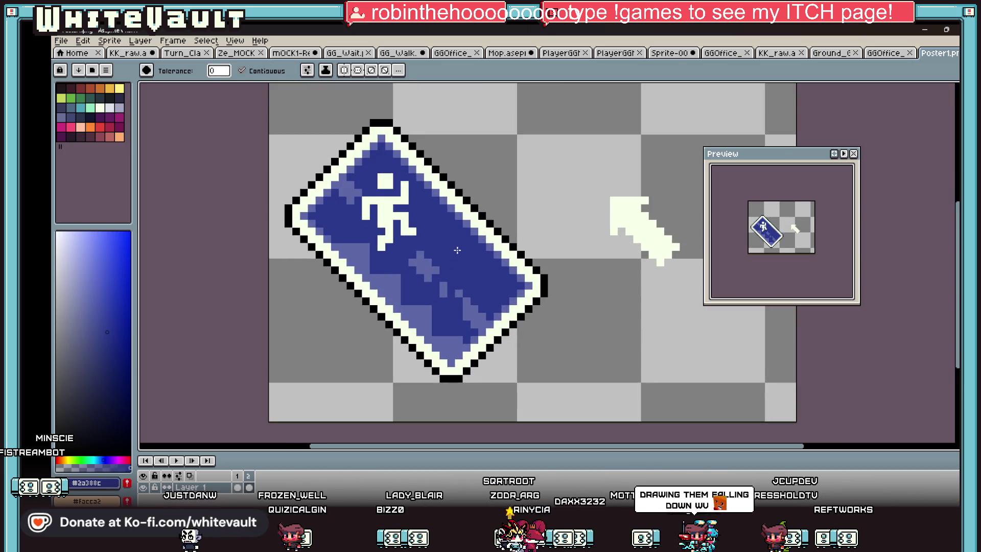
Pencil light-blue shading pixels beside the figure and along the sign's diagonal streak
{"action": "key", "text": "b"}
{"action": "scroll", "coordinate": [402, 240], "scroll_direction": "up", "scroll_amount": 3}
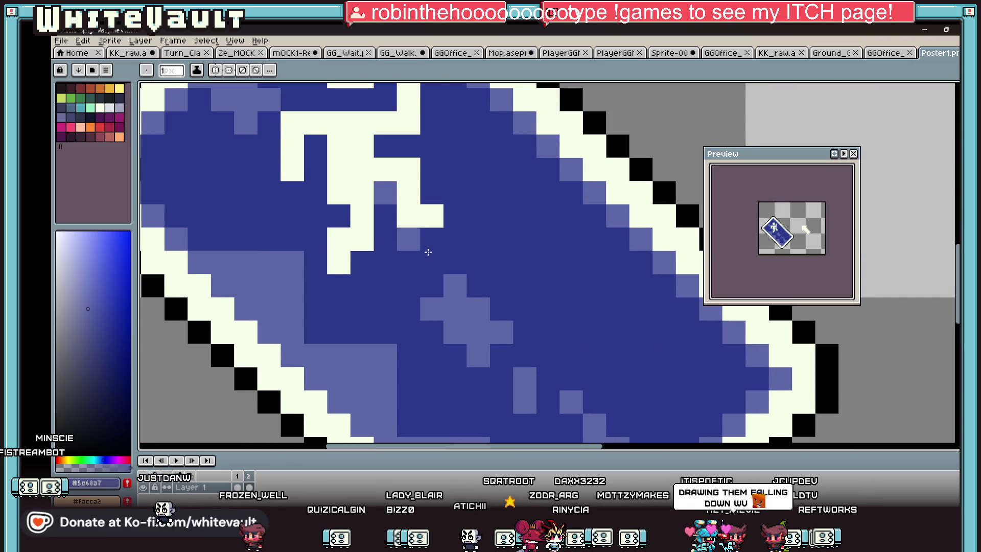
{"action": "left_click", "coordinate": [421, 250]}
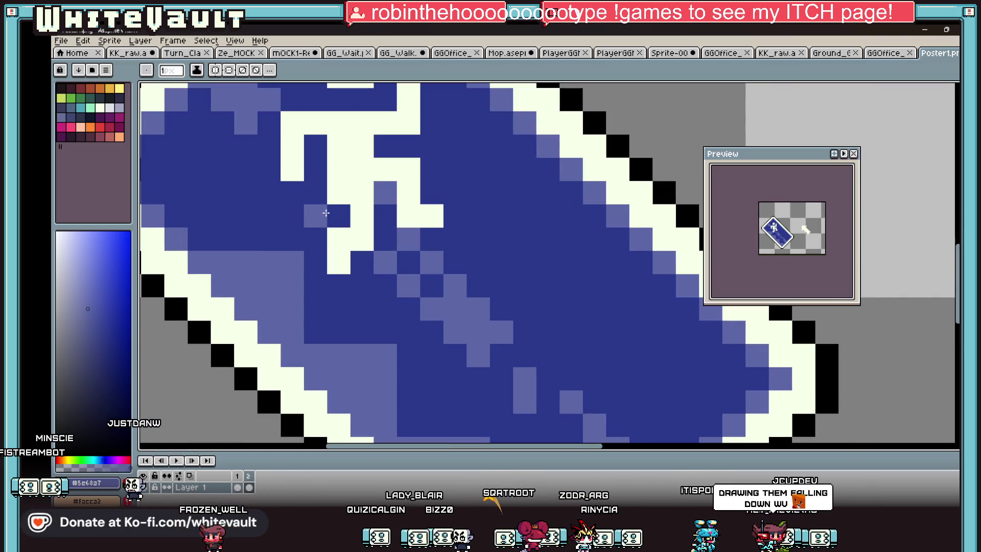
{"action": "key", "text": "ctrl+z"}
{"action": "left_click", "coordinate": [337, 215]}
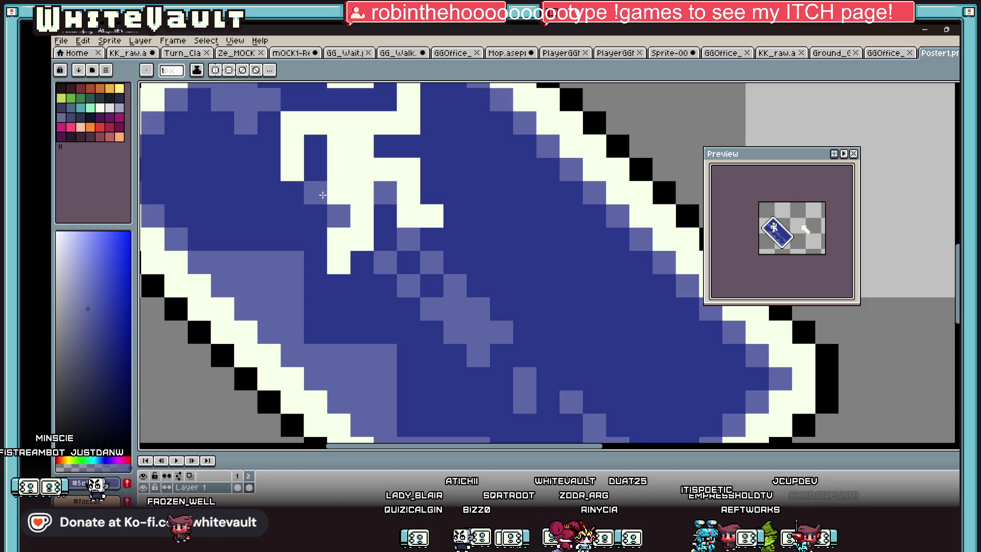
{"action": "left_click", "coordinate": [269, 123]}
{"action": "left_click", "coordinate": [270, 147]}
{"action": "mouse_move", "coordinate": [384, 215]}
{"action": "left_mouse_down"}
{"action": "mouse_move", "coordinate": [385, 239]}
{"action": "mouse_move", "coordinate": [474, 299]}
{"action": "left_mouse_up"}
{"action": "scroll", "coordinate": [515, 309], "scroll_direction": "down", "scroll_amount": 1}
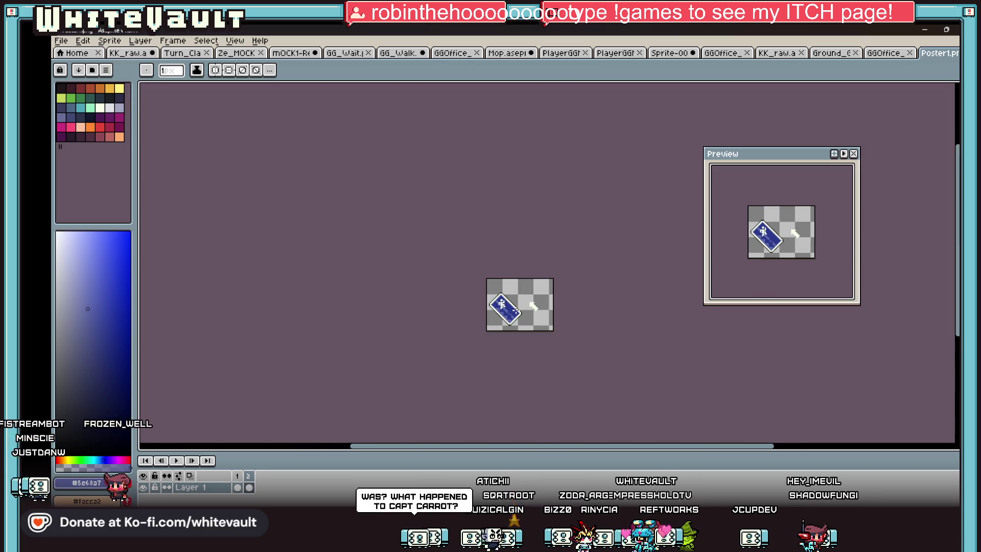
{"action": "scroll", "coordinate": [515, 308], "scroll_direction": "up", "scroll_amount": 2}
{"action": "scroll", "coordinate": [469, 325], "scroll_direction": "up", "scroll_amount": 2}
Repaint the light-blue stripe as one continuous band and marquee the loose white arrow
{"action": "left_click_drag", "start_coordinate": [469, 325], "coordinate": [511, 394]}
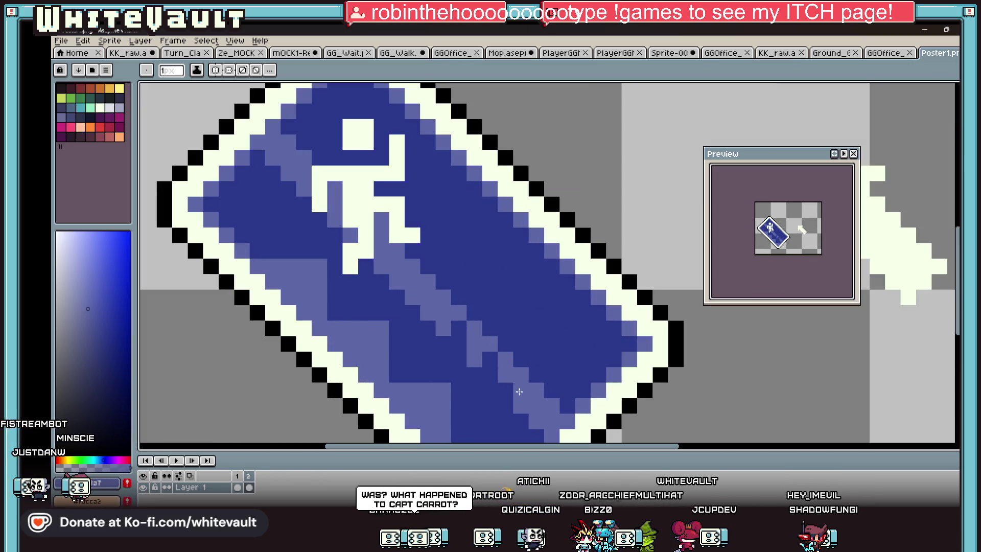
{"action": "scroll", "coordinate": [511, 394], "scroll_direction": "down", "scroll_amount": 3}
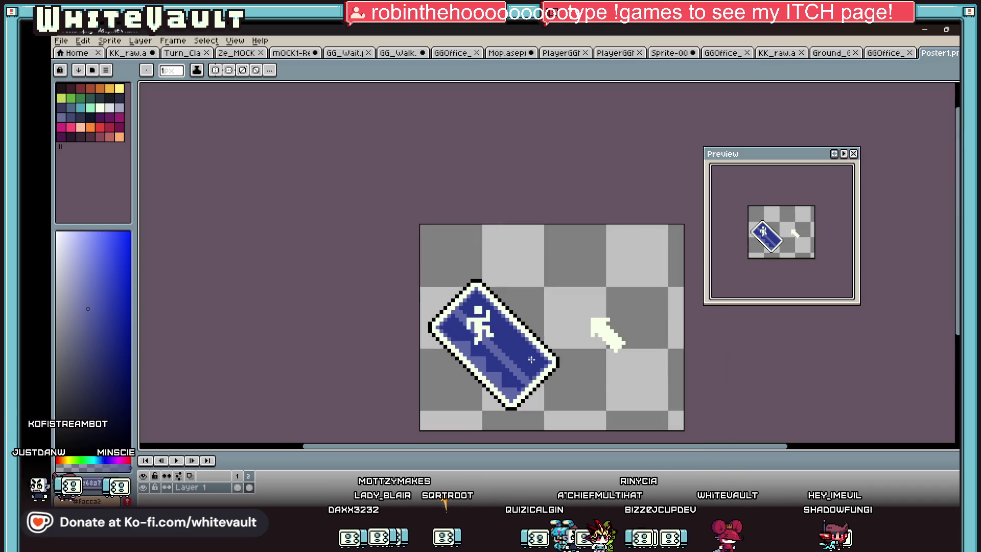
{"action": "scroll", "coordinate": [568, 379], "scroll_direction": "down", "scroll_amount": 1}
{"action": "key", "text": "m"}
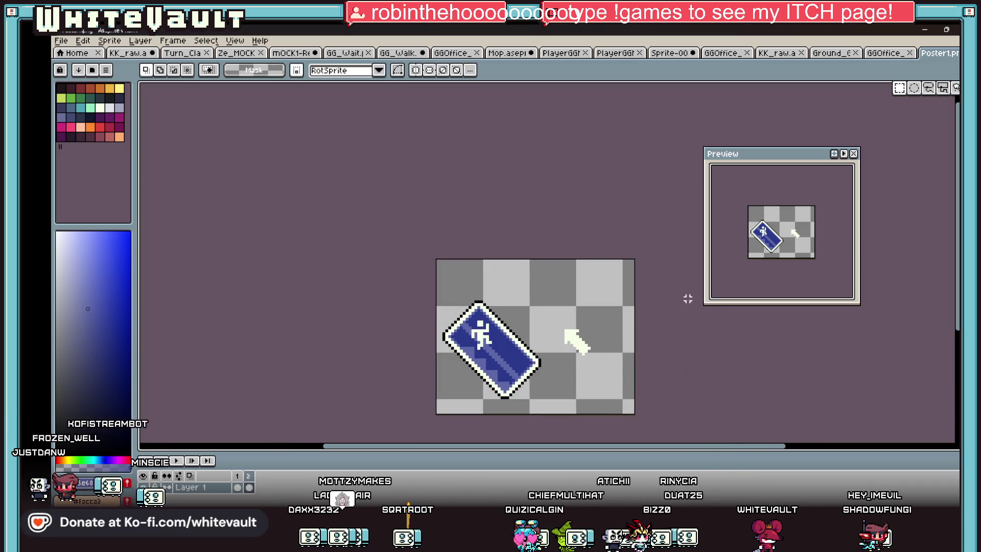
{"action": "scroll", "coordinate": [575, 338], "scroll_direction": "up", "scroll_amount": 1}
{"action": "mouse_move", "coordinate": [496, 296]}
{"action": "left_mouse_down"}
{"action": "mouse_move", "coordinate": [588, 377]}
{"action": "mouse_move", "coordinate": [435, 405]}
{"action": "left_mouse_up"}
Rotate the arrow 180° so it points down-right on the sign and commit it
{"action": "key", "text": "shift+h"}
{"action": "key", "text": "shift+v"}
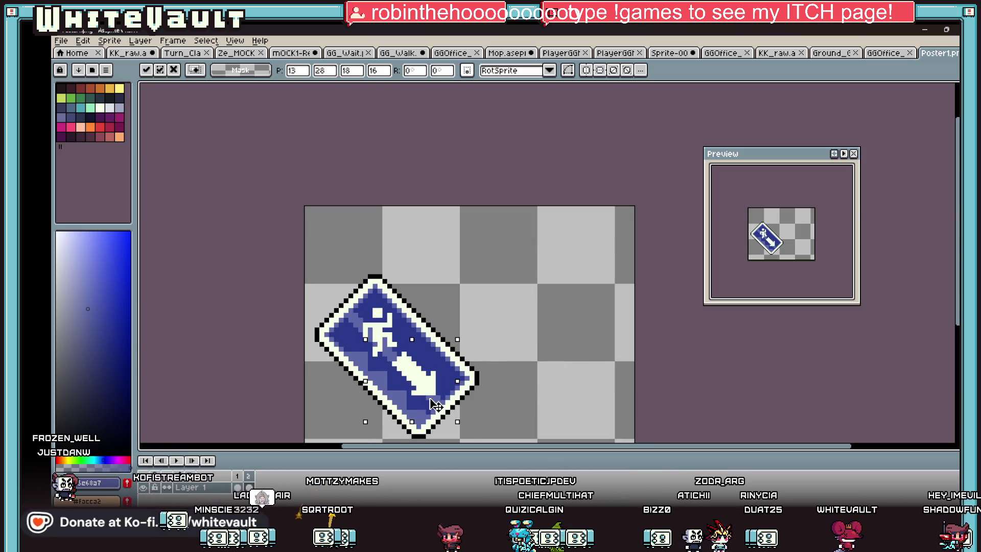
{"action": "key", "text": "Return"}
{"action": "scroll", "coordinate": [469, 391], "scroll_direction": "down", "scroll_amount": 1}
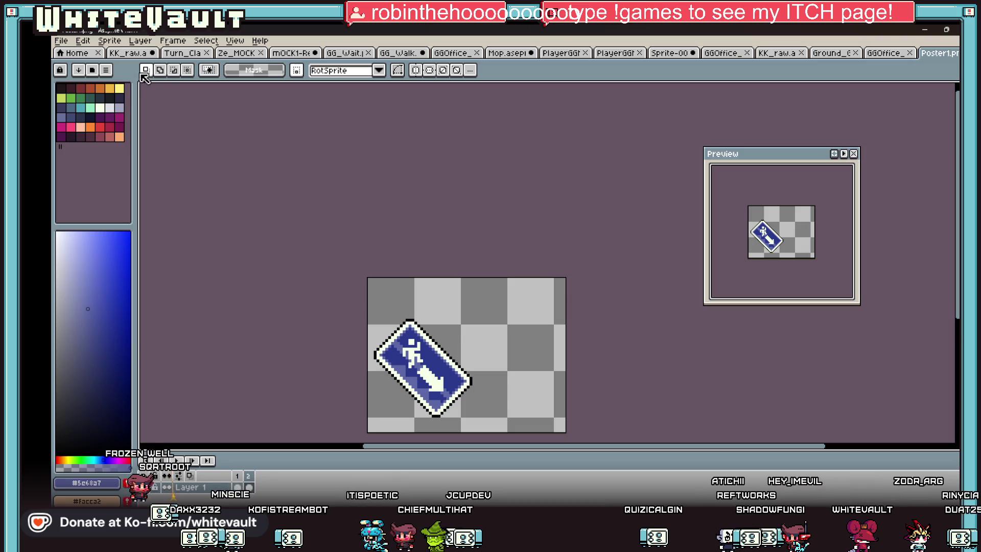
{"action": "scroll", "coordinate": [461, 347], "scroll_direction": "down", "scroll_amount": 2}
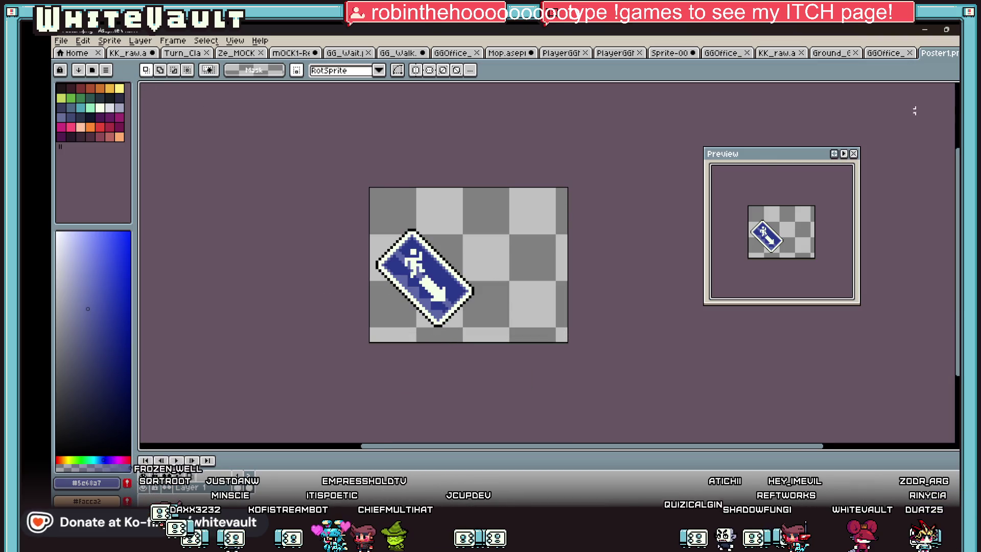
{"action": "left_click", "coordinate": [60, 40]}
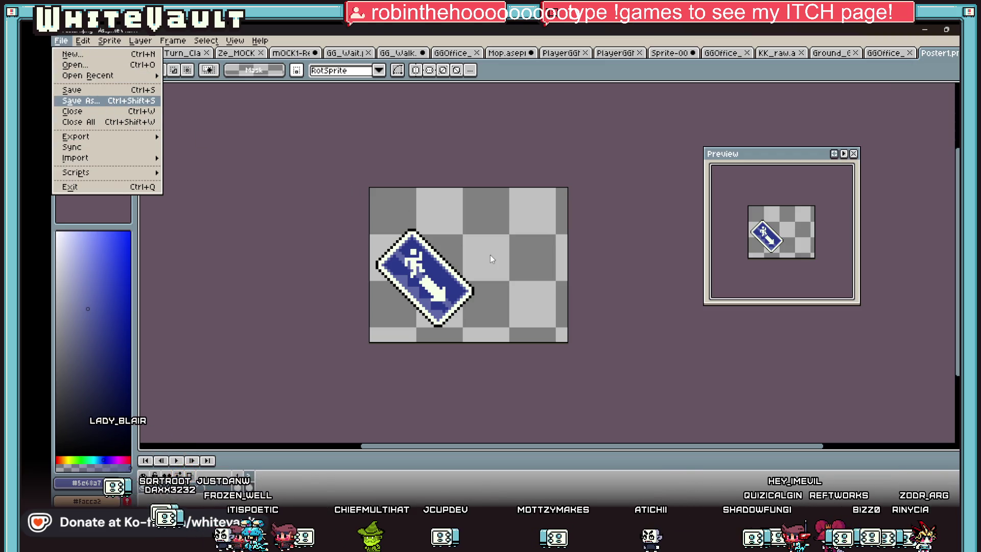
Dismiss the save dialog, check the frames, and paste the copied arrow to the right of the sign
{"action": "key", "text": "Return"}
{"action": "left_click", "coordinate": [499, 377]}
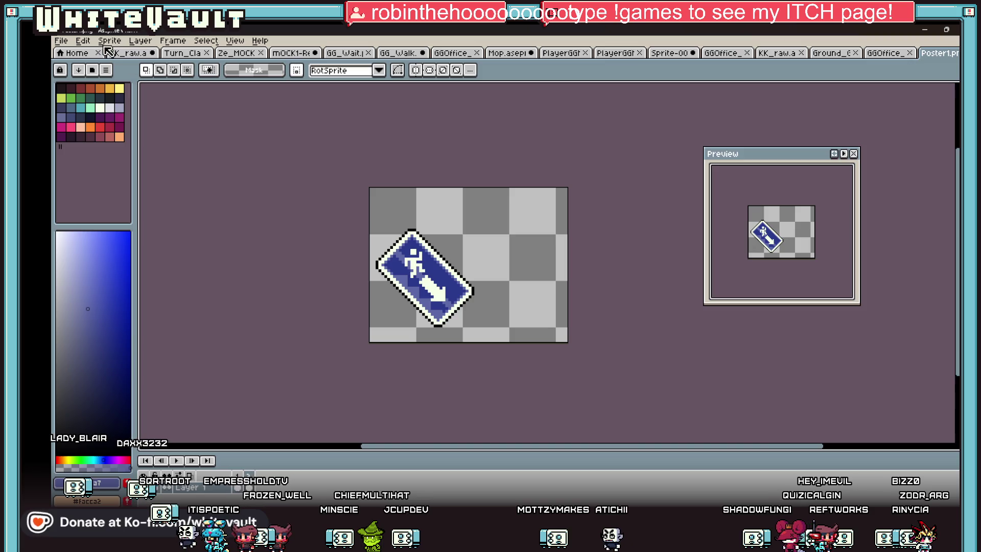
{"action": "left_click", "coordinate": [240, 489]}
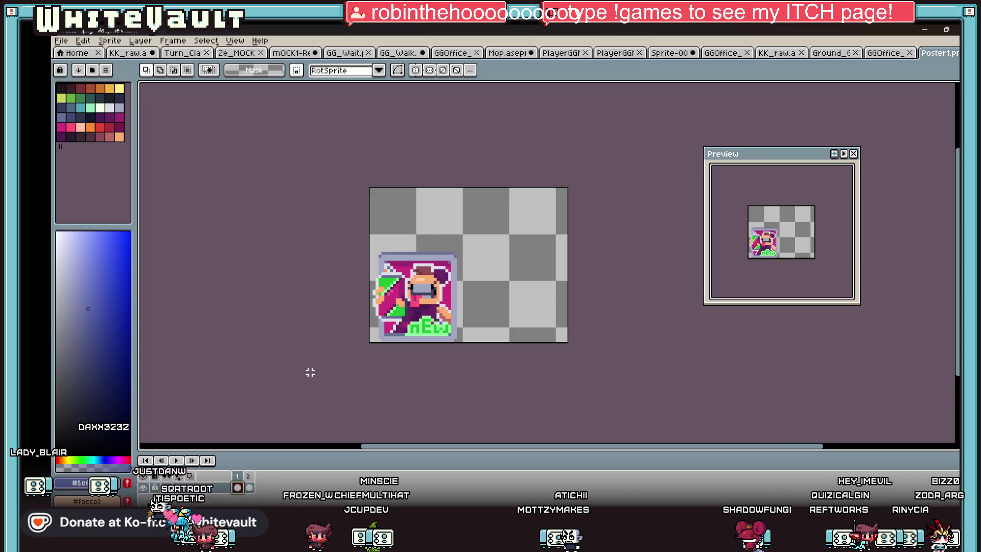
{"action": "key", "text": "Left"}
{"action": "key", "text": "ctrl+v"}
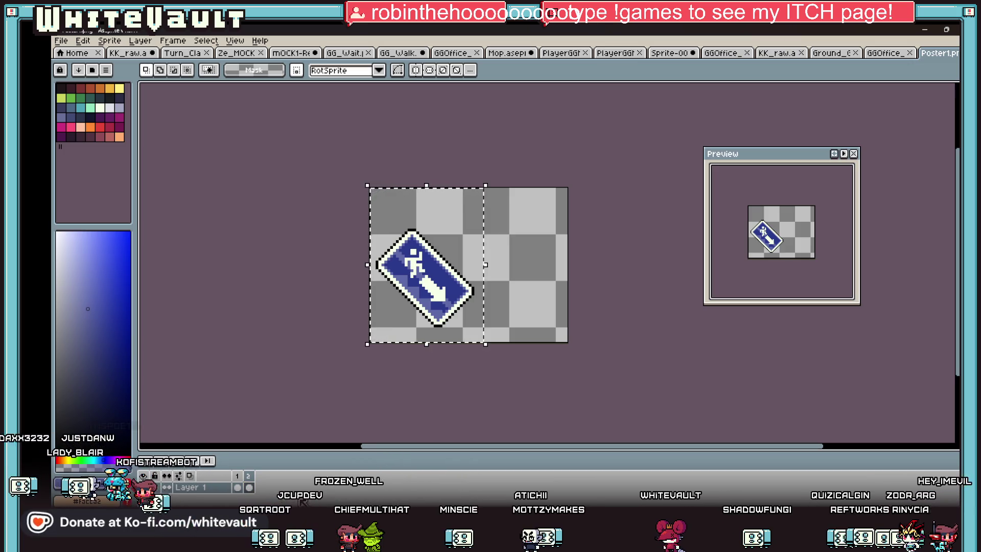
{"action": "left_click_drag", "start_coordinate": [430, 288], "coordinate": [506, 269]}
{"action": "key", "text": "Return"}
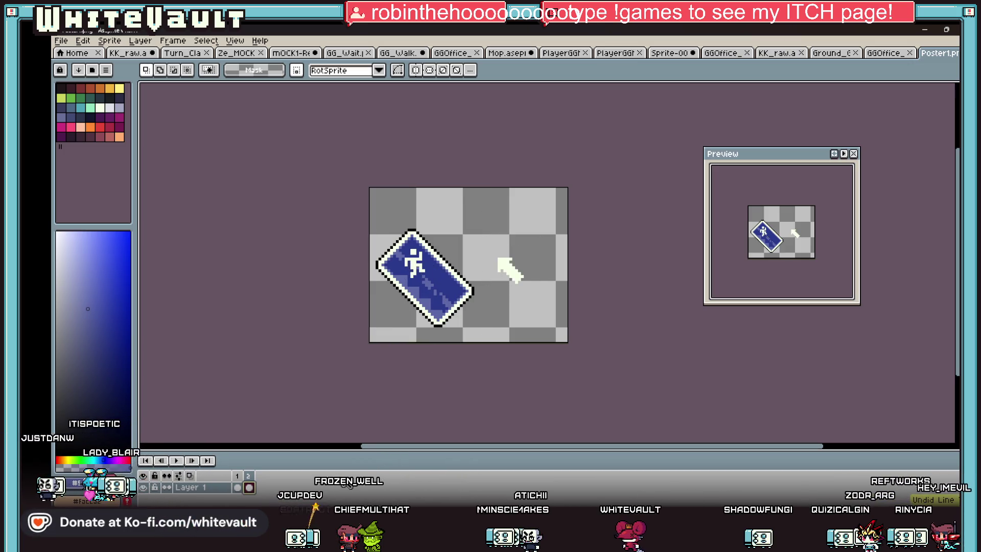
Flip the whole canvas horizontally and vertically so the sign's arrow points down-right
{"action": "key", "text": "ctrl+z"}
{"action": "key", "text": "ctrl+a"}
{"action": "key", "text": "shift+h"}
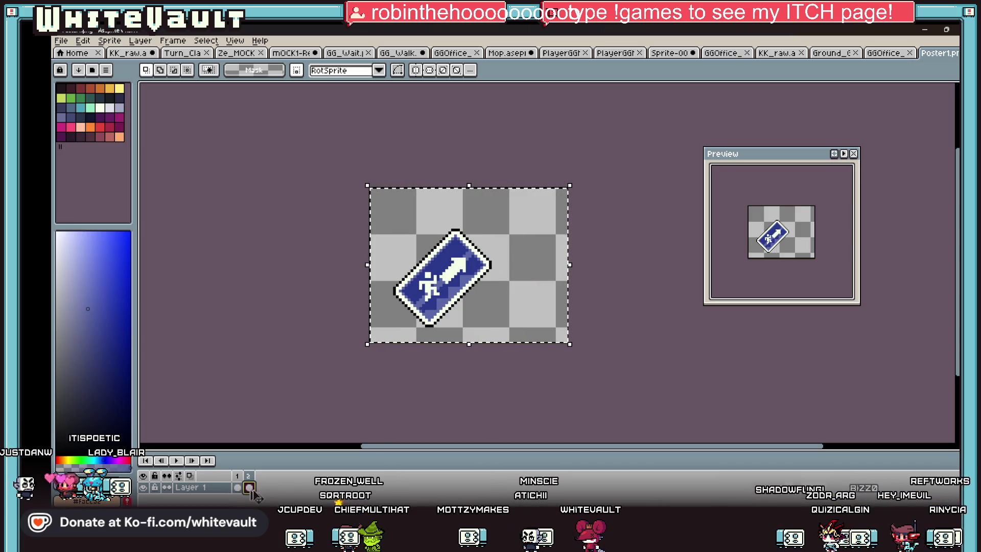
{"action": "key", "text": "shift+v"}
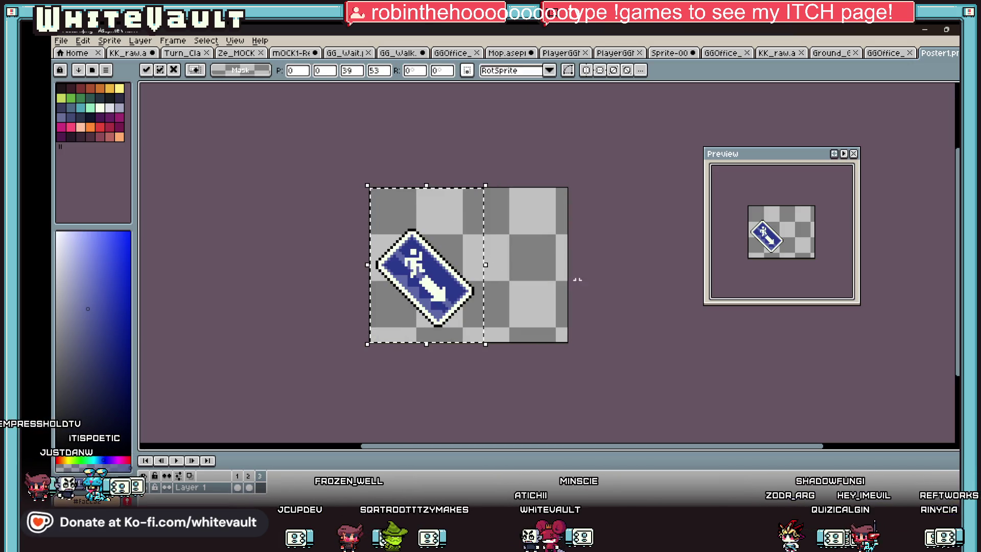
{"action": "key", "text": "Return"}
On the sign frame, flip the sign vertically and nudge it so the arrow points up-right
{"action": "left_click", "coordinate": [237, 488]}
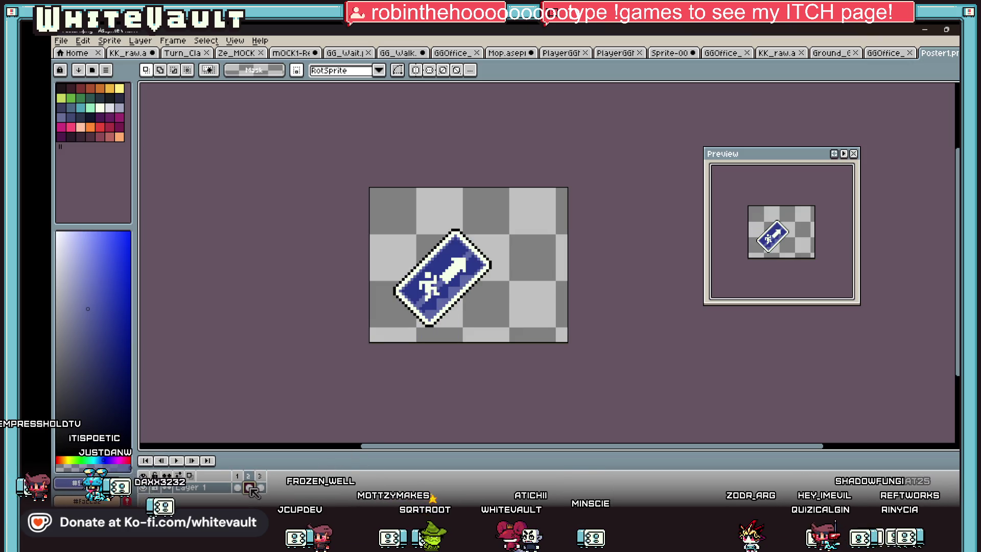
{"action": "left_click", "coordinate": [237, 488]}
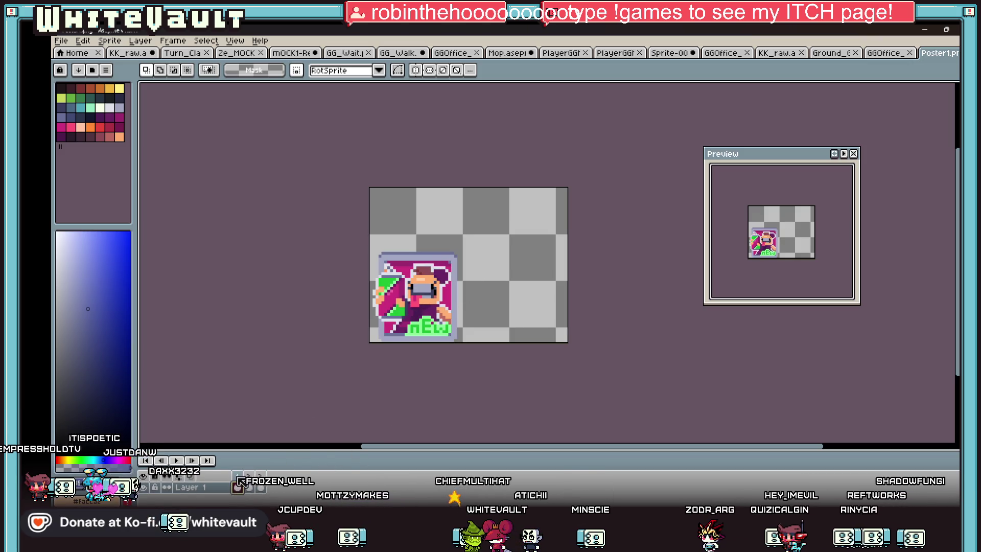
{"action": "left_click", "coordinate": [251, 489]}
{"action": "key", "text": "ctrl+a"}
{"action": "left_click_drag", "start_coordinate": [511, 311], "coordinate": [482, 332]}
{"action": "key", "text": "shift+v"}
{"action": "left_click_drag", "start_coordinate": [472, 285], "coordinate": [467, 304]}
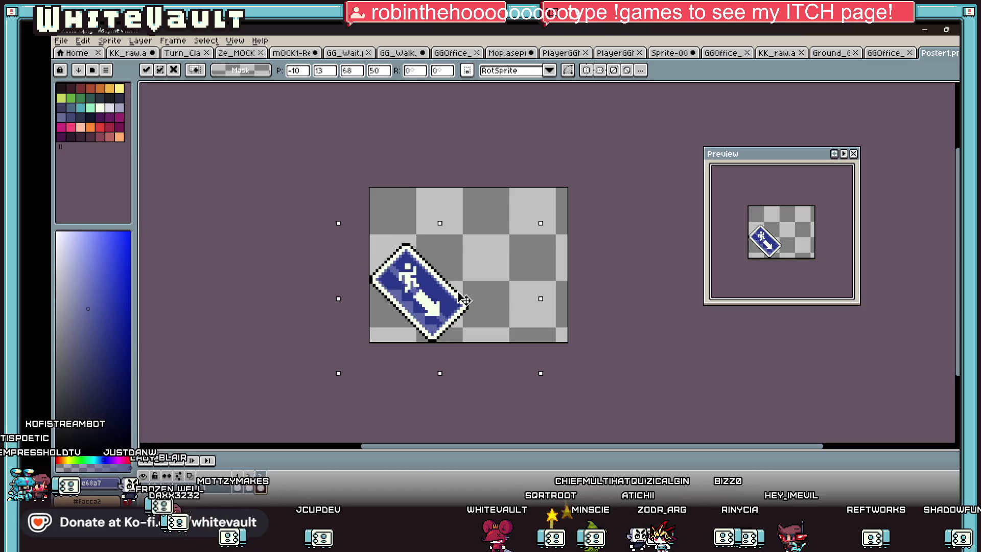
{"action": "key", "text": "Return"}
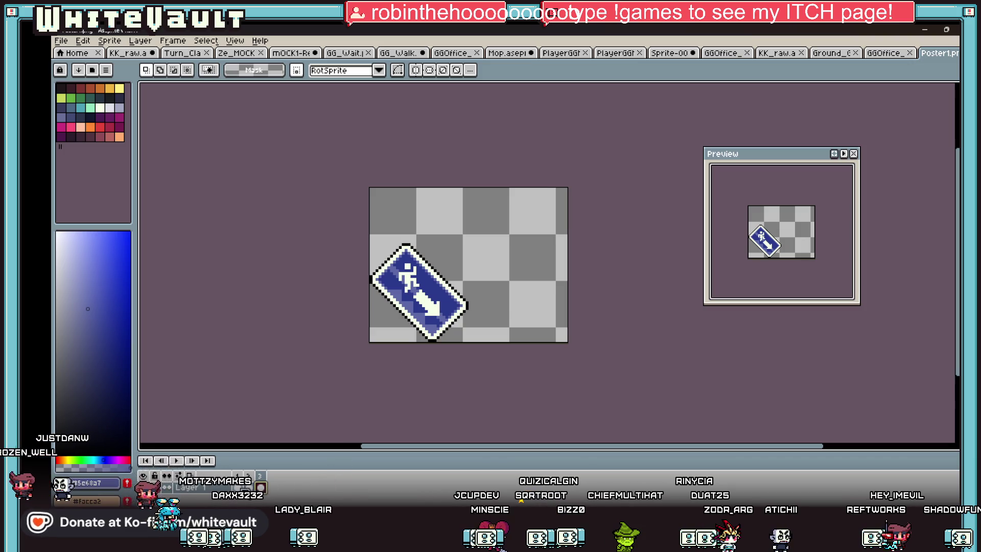
{"action": "key", "text": "shift+v"}
{"action": "scroll", "coordinate": [475, 282], "scroll_direction": "up", "scroll_amount": 1}
{"action": "scroll", "coordinate": [475, 282], "scroll_direction": "up", "scroll_amount": 1}
{"action": "scroll", "coordinate": [475, 282], "scroll_direction": "down", "scroll_amount": 3}
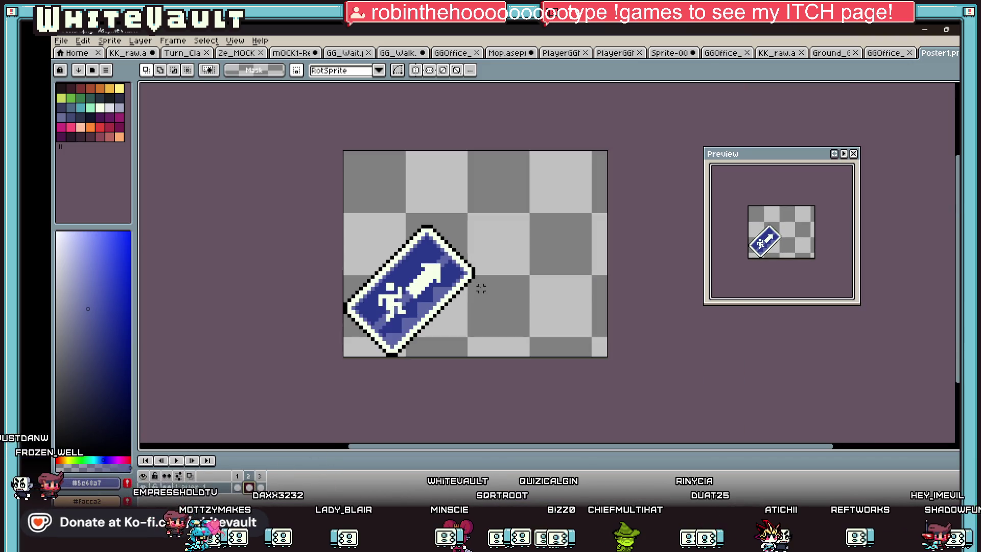
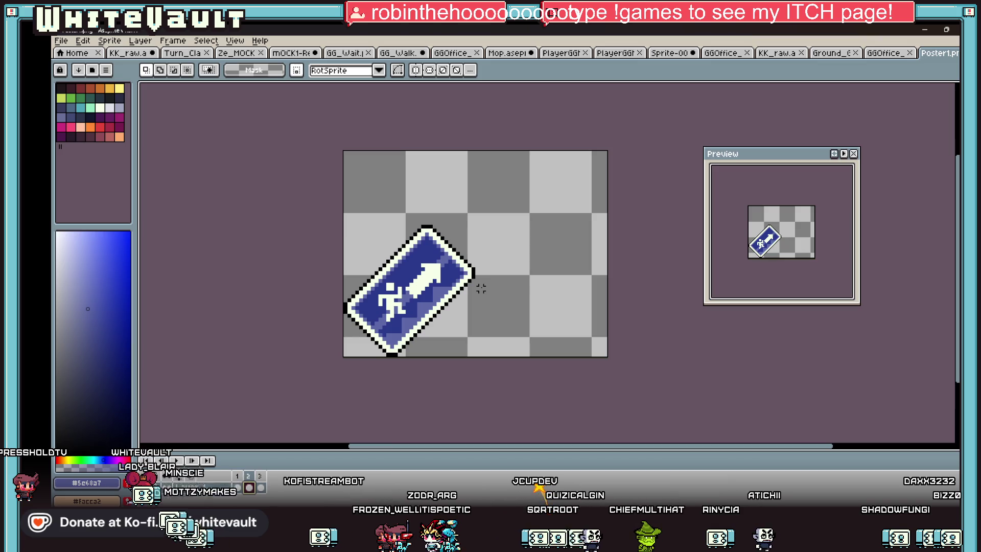
Crop the poster canvas via Canvas Size, pulling the right and top borders in around the blue exit sign
{"action": "left_click", "coordinate": [247, 491]}
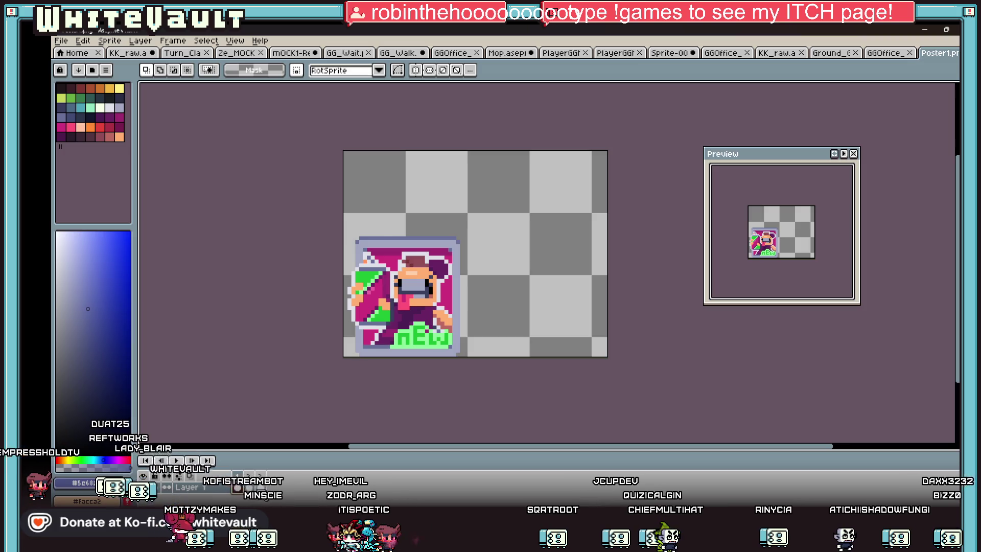
{"action": "left_click", "coordinate": [260, 487]}
{"action": "scroll", "coordinate": [426, 324], "scroll_direction": "down", "scroll_amount": 2}
{"action": "scroll", "coordinate": [431, 325], "scroll_direction": "up", "scroll_amount": 2}
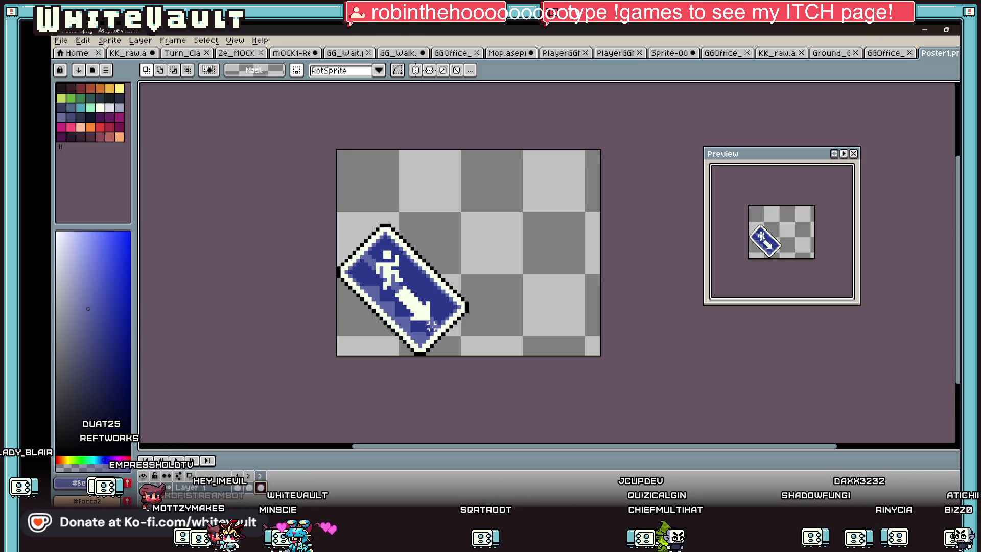
{"action": "scroll", "coordinate": [498, 330], "scroll_direction": "down", "scroll_amount": 2}
{"action": "left_click", "coordinate": [108, 41]}
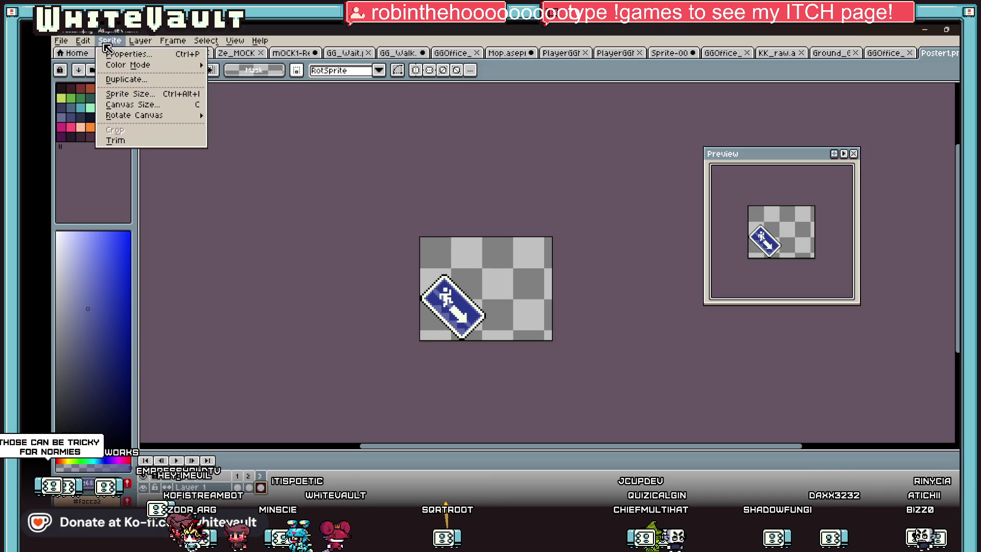
{"action": "left_click", "coordinate": [130, 104]}
{"action": "left_click_drag", "start_coordinate": [556, 297], "coordinate": [491, 308]}
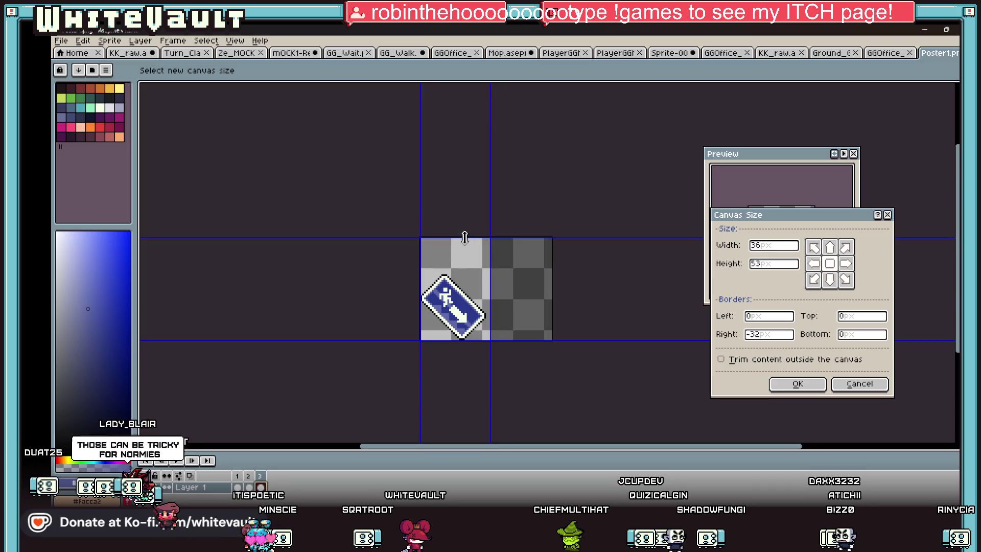
{"action": "left_click_drag", "start_coordinate": [465, 238], "coordinate": [465, 268]}
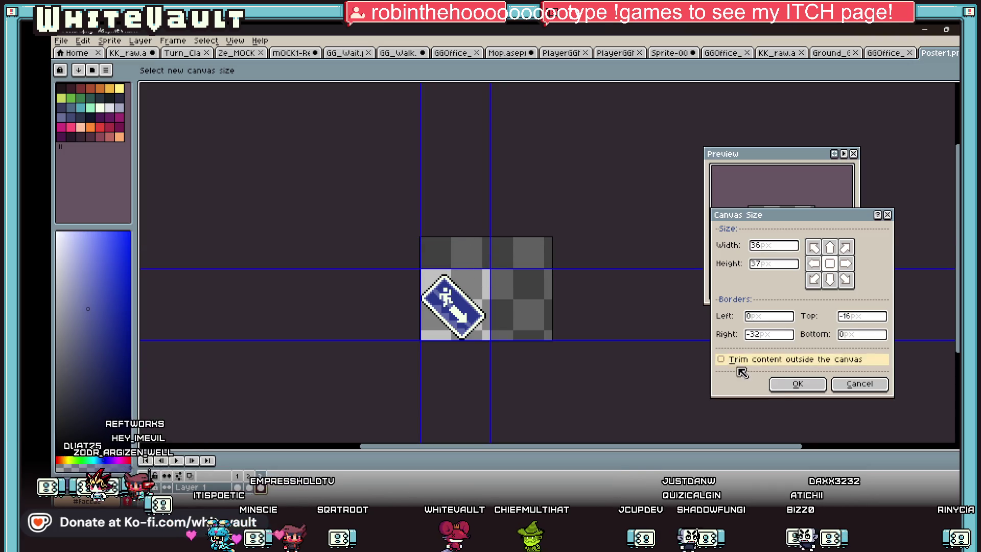
{"action": "left_click", "coordinate": [798, 383]}
Rotate the sprite a quarter turn counter-clockwise and select the whole canvas on the previous frame
{"action": "key", "text": "ctrl+shift+r"}
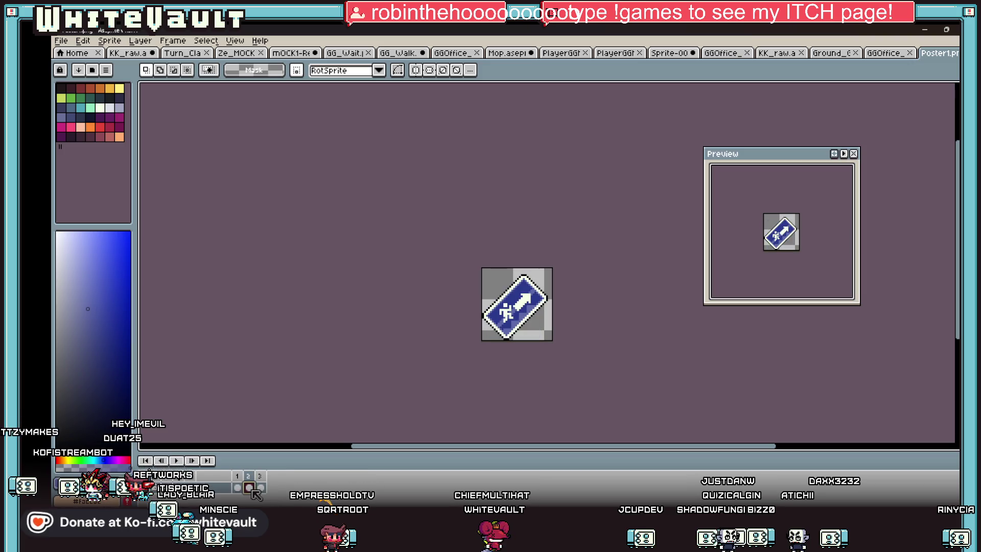
{"action": "key", "text": "Left"}
{"action": "key", "text": "ctrl+a"}
{"action": "left_click", "coordinate": [260, 487]}
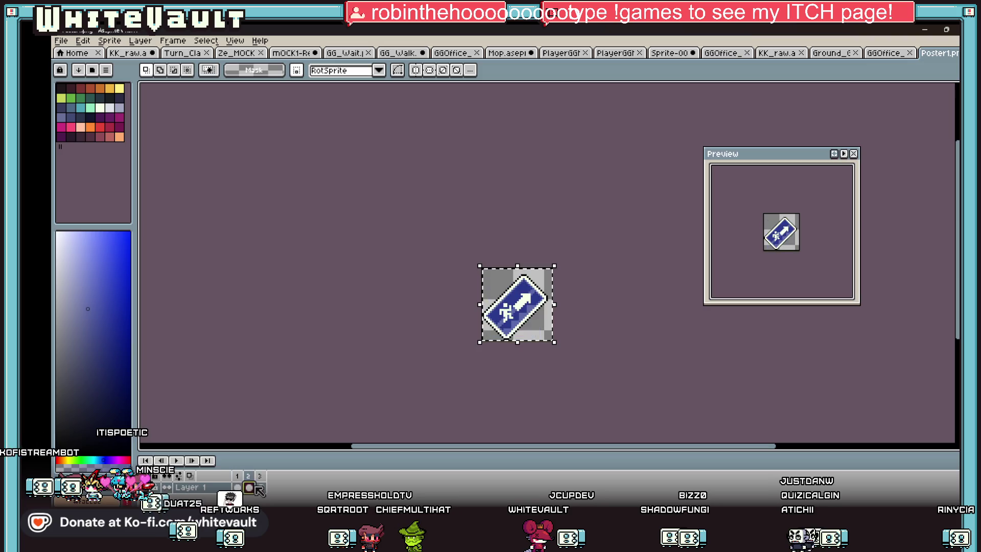
Replace the blue running sign with the pasted pink nEw character artwork
{"action": "key", "text": "Delete"}
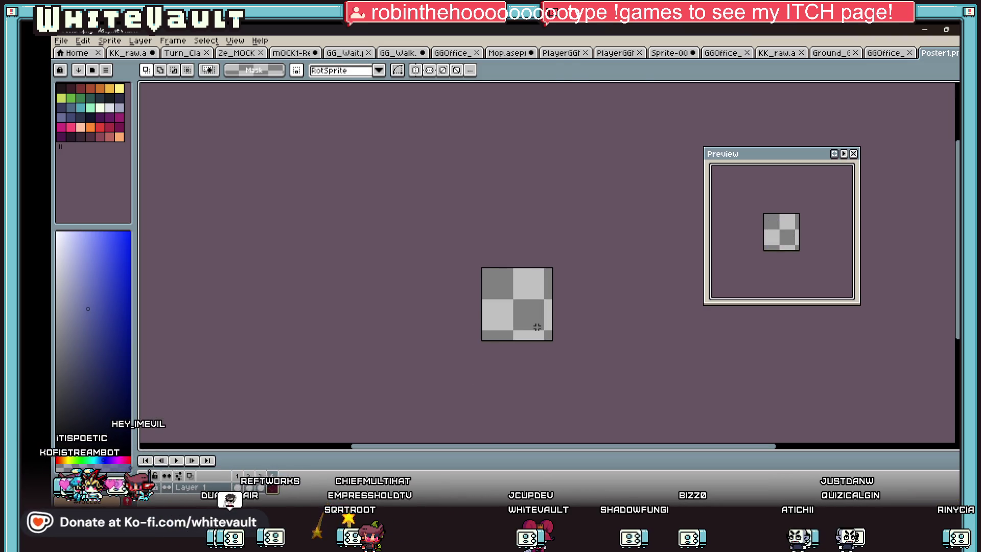
{"action": "key", "text": "ctrl+v"}
{"action": "left_click", "coordinate": [647, 331]}
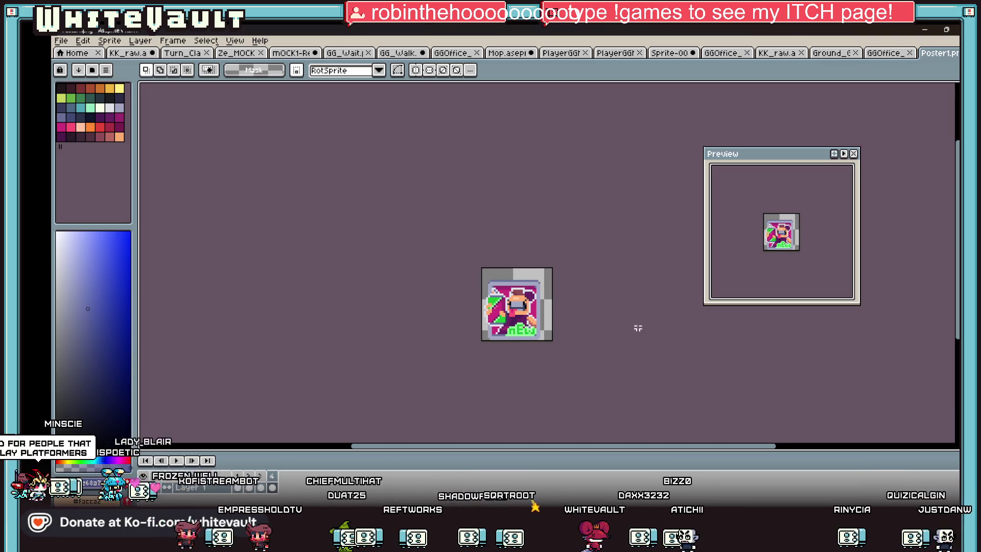
{"action": "scroll", "coordinate": [552, 313], "scroll_direction": "up", "scroll_amount": 1}
Shift the right-edge strip of the artwork left so the poster sits centred with gray wall on both sides
{"action": "mouse_move", "coordinate": [544, 235]}
{"action": "left_mouse_down"}
{"action": "mouse_move", "coordinate": [537, 383]}
{"action": "mouse_move", "coordinate": [523, 376]}
{"action": "left_mouse_up"}
{"action": "mouse_move", "coordinate": [540, 330]}
{"action": "left_mouse_down"}
{"action": "mouse_move", "coordinate": [410, 335]}
{"action": "mouse_move", "coordinate": [427, 337]}
{"action": "left_mouse_up"}
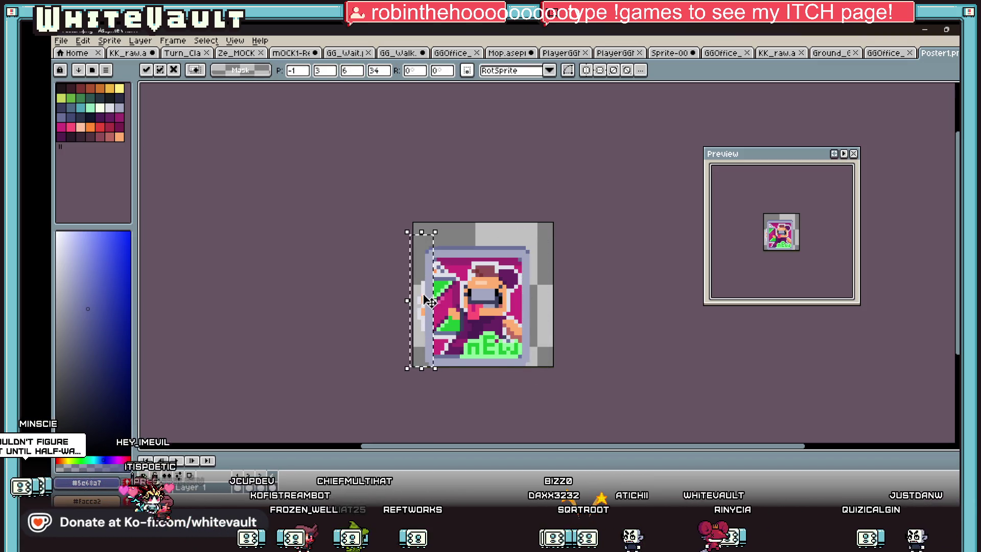
{"action": "key", "text": "ctrl+d"}
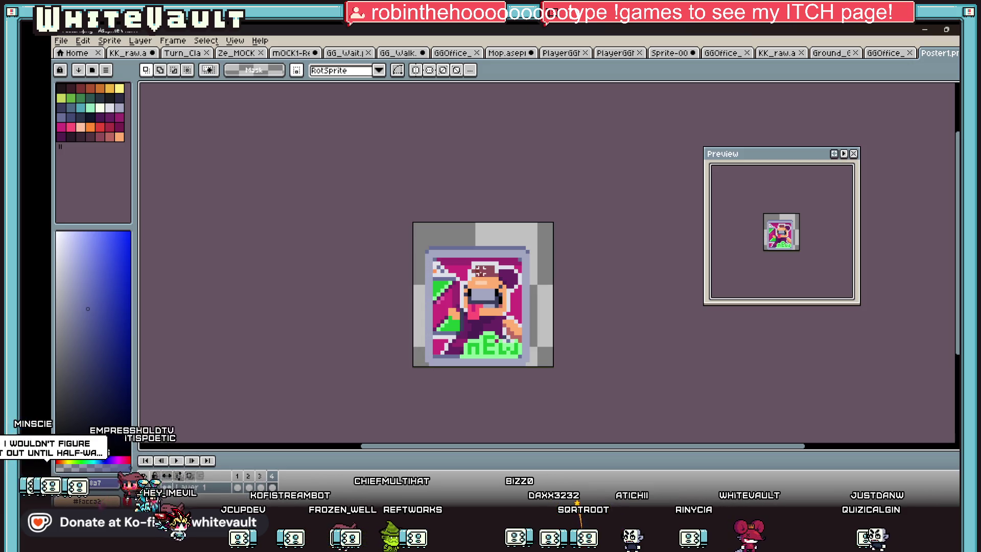
{"action": "scroll", "coordinate": [482, 270], "scroll_direction": "up", "scroll_amount": 2}
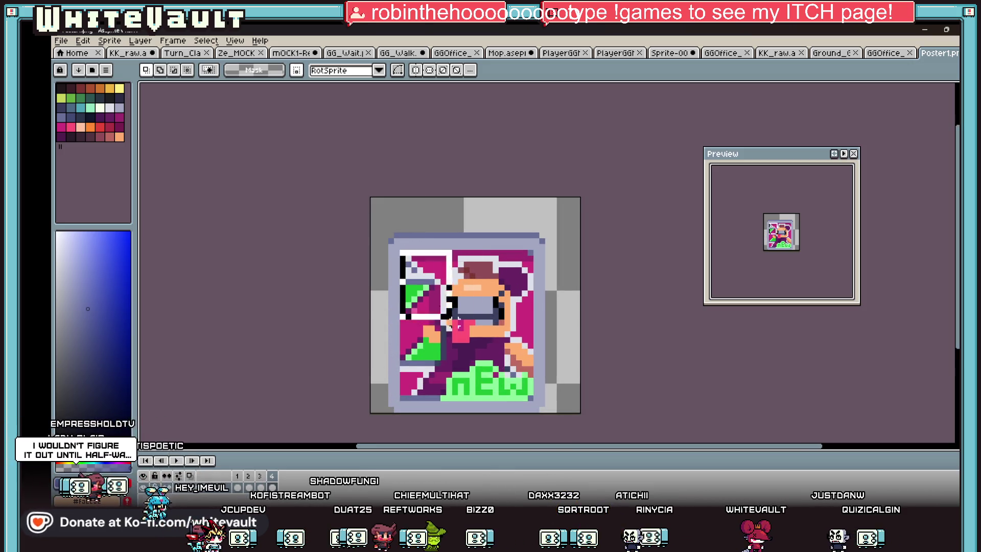
{"action": "key", "text": "i"}
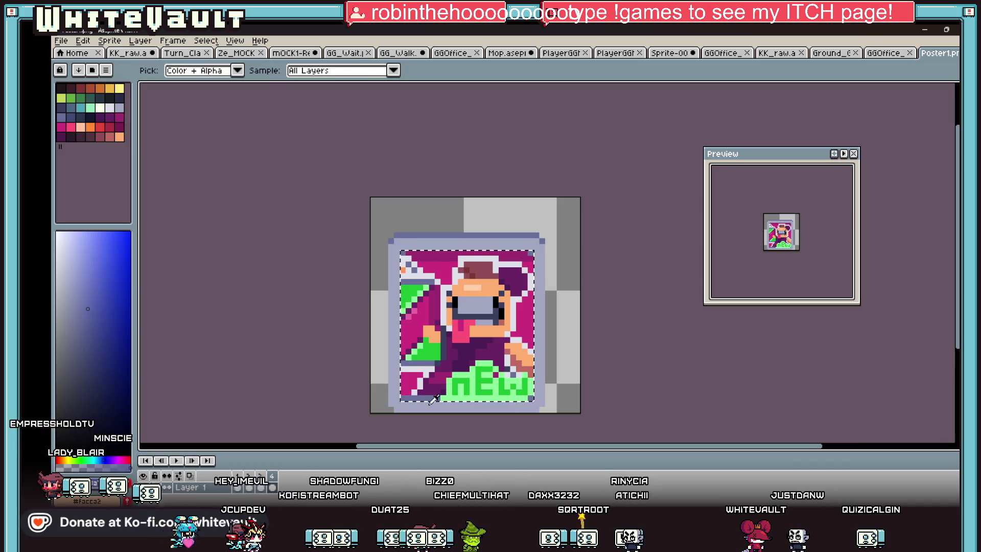
Sample the base pink from the artwork and set the Paint Bucket to non-contiguous fills
{"action": "left_click", "coordinate": [427, 389]}
{"action": "key", "text": "b"}
{"action": "key", "text": "i"}
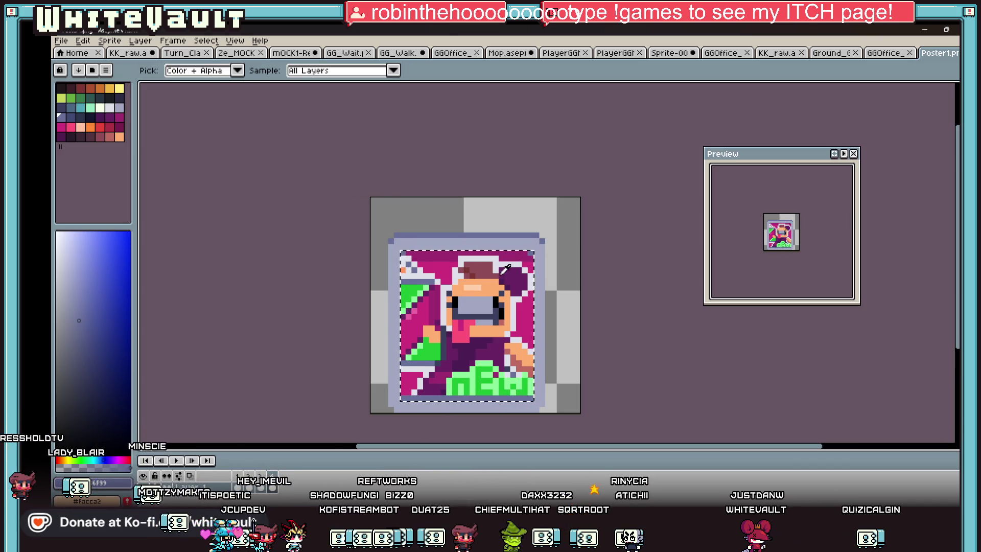
{"action": "left_click", "coordinate": [535, 262]}
{"action": "key", "text": "b"}
{"action": "key", "text": "i"}
{"action": "key", "text": "b"}
{"action": "key", "text": "i"}
{"action": "left_click", "coordinate": [534, 261]}
{"action": "key", "text": "g"}
{"action": "left_click", "coordinate": [265, 70]}
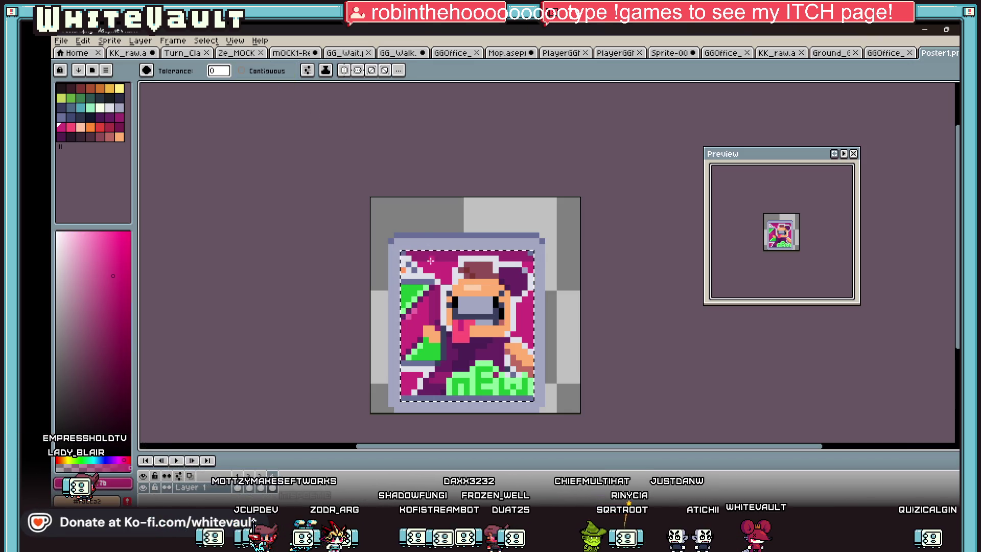
Flood the lines, orange and grey faces, purple, green, brown, black, peach and light-pink marks with the base pink
{"action": "left_click", "coordinate": [479, 281]}
{"action": "left_click", "coordinate": [479, 282]}
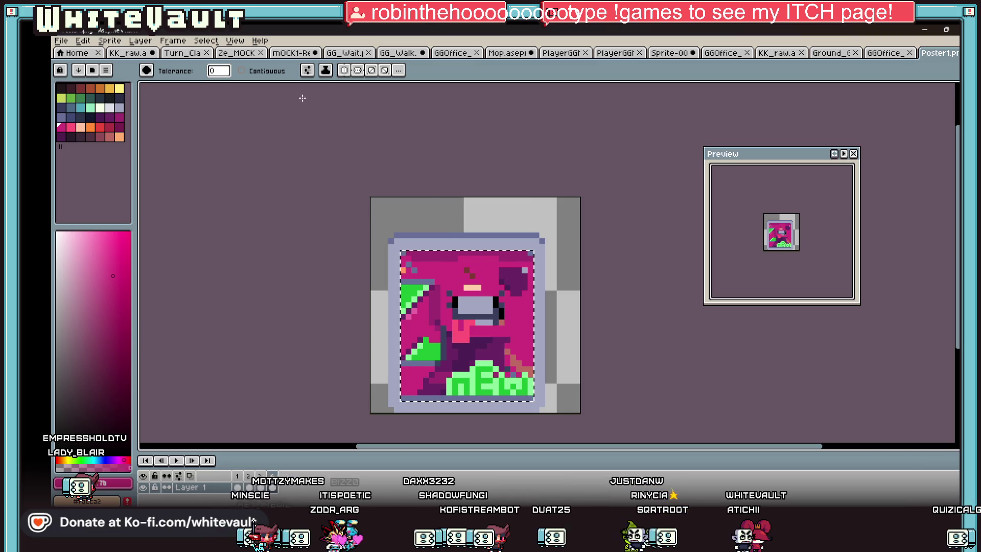
{"action": "left_click", "coordinate": [501, 280]}
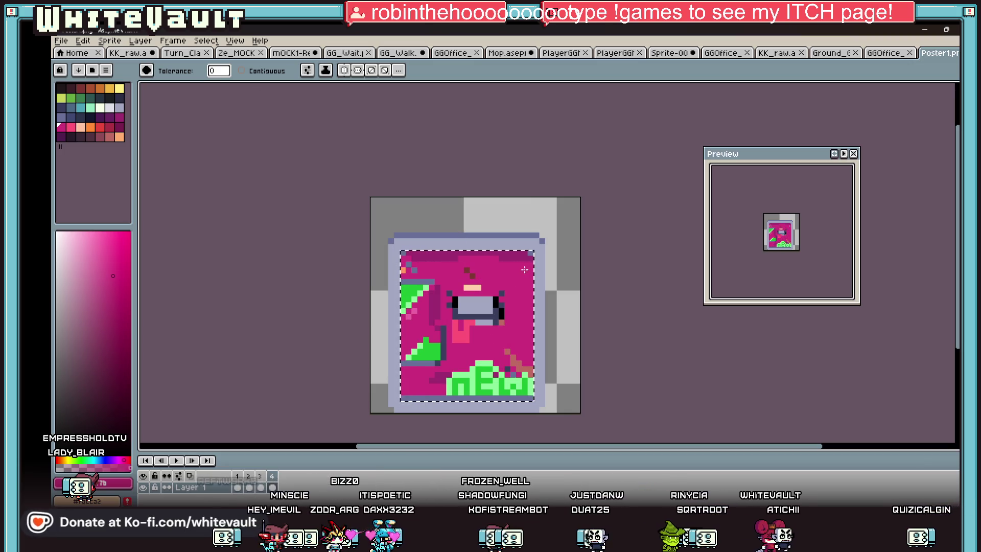
{"action": "left_click", "coordinate": [476, 306]}
{"action": "left_click", "coordinate": [418, 295]}
{"action": "left_click", "coordinate": [512, 374]}
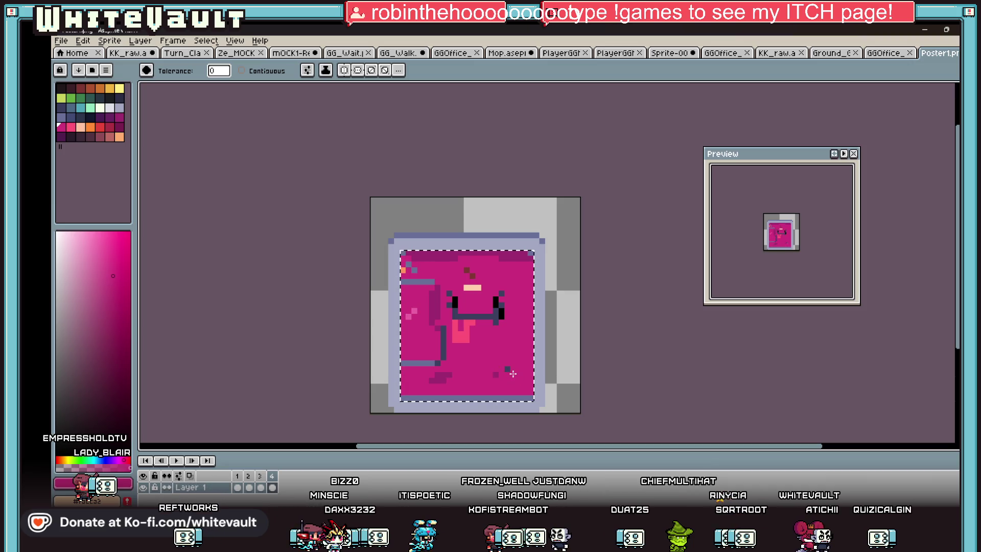
{"action": "left_click", "coordinate": [442, 345]}
{"action": "left_click", "coordinate": [455, 307]}
{"action": "left_click", "coordinate": [471, 288]}
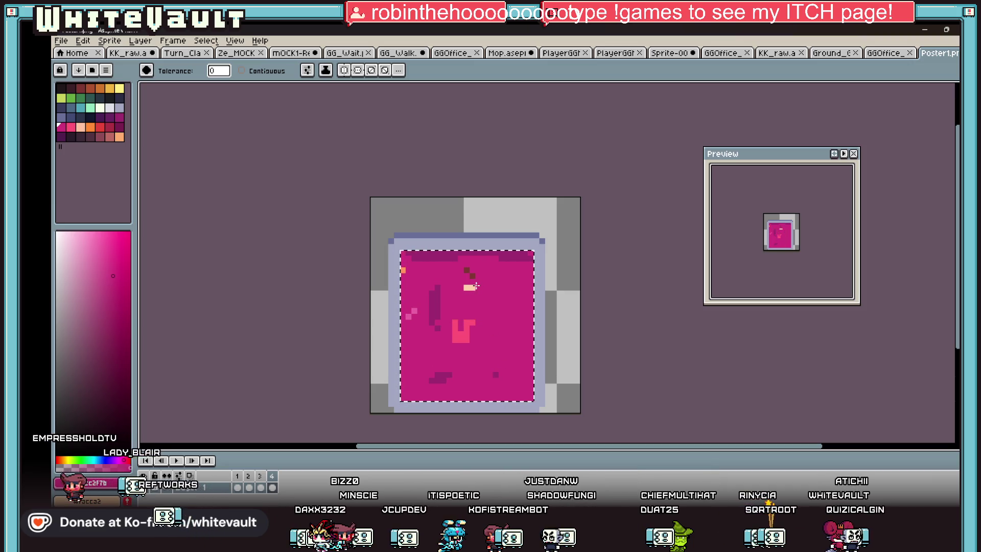
{"action": "left_click", "coordinate": [467, 335]}
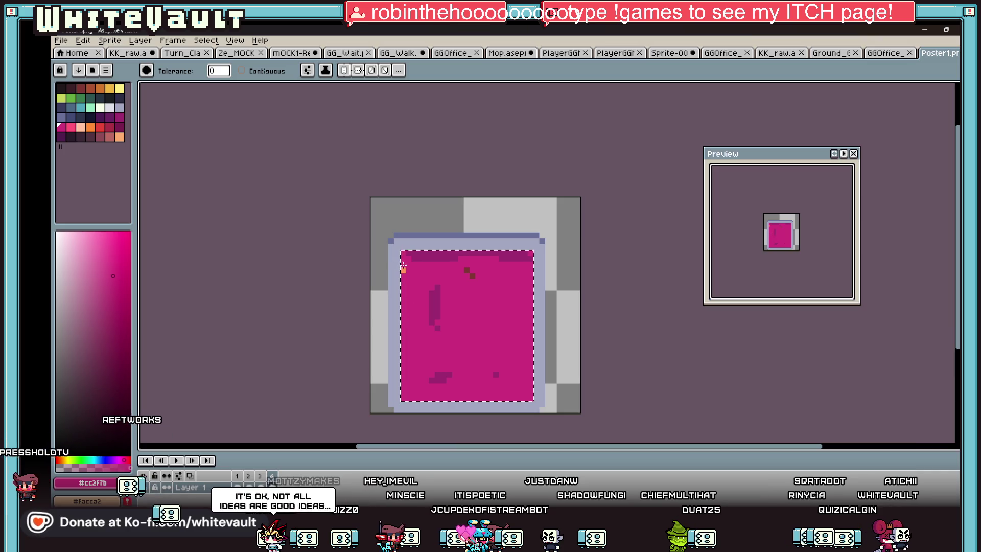
{"action": "left_click", "coordinate": [468, 271]}
Re-sample the pink, clear the panel selection and undo once to compare against the original artwork
{"action": "key", "text": "b"}
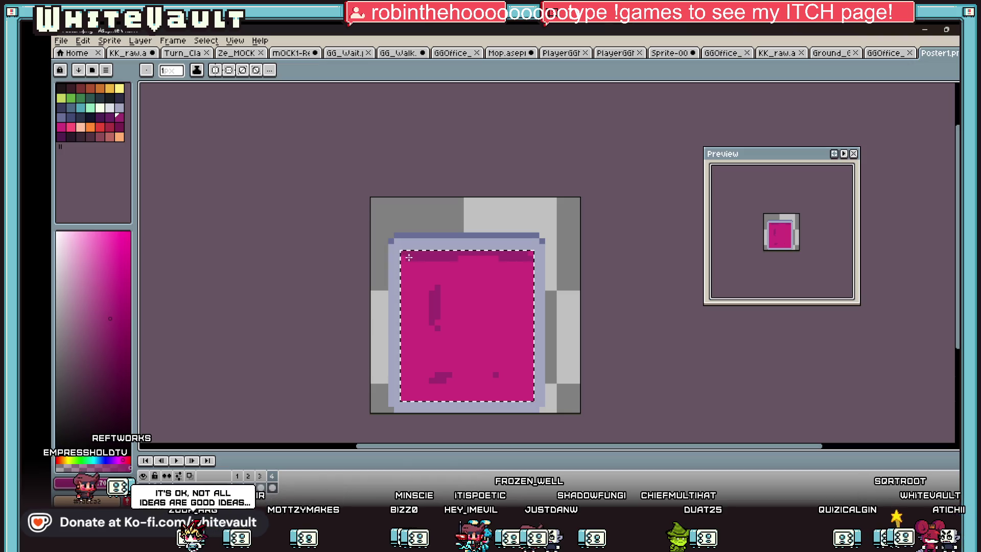
{"action": "key", "text": "i"}
{"action": "left_click", "coordinate": [505, 269]}
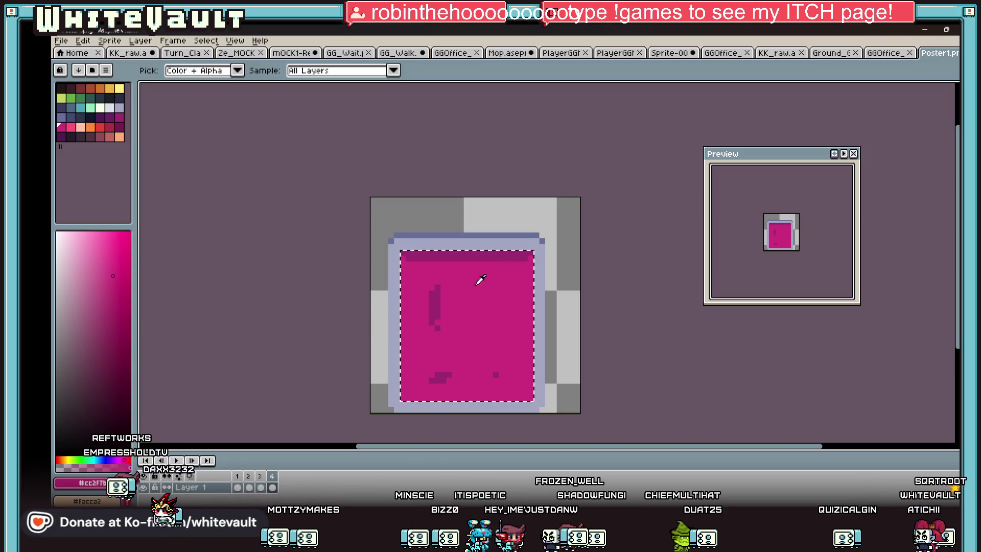
{"action": "key", "text": "g"}
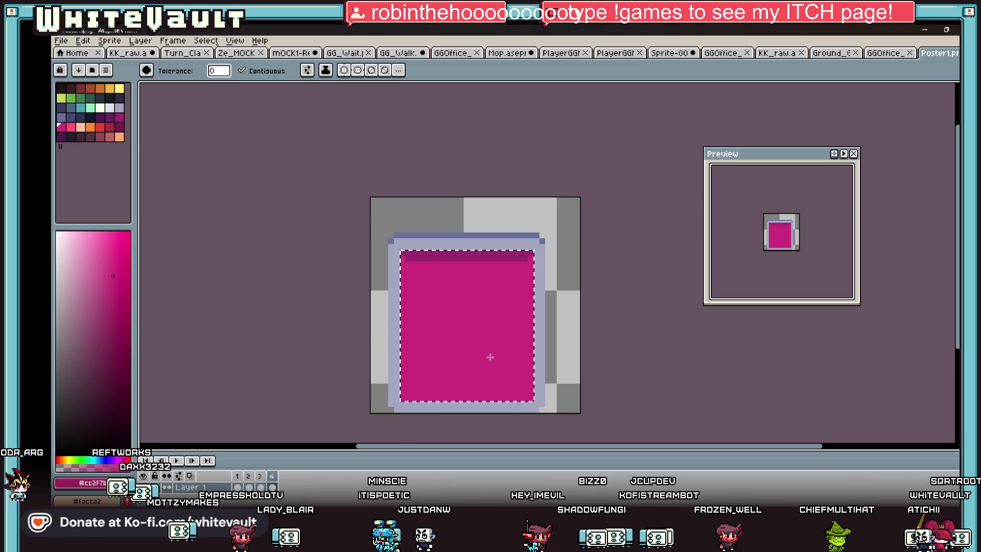
{"action": "key", "text": "ctrl+d"}
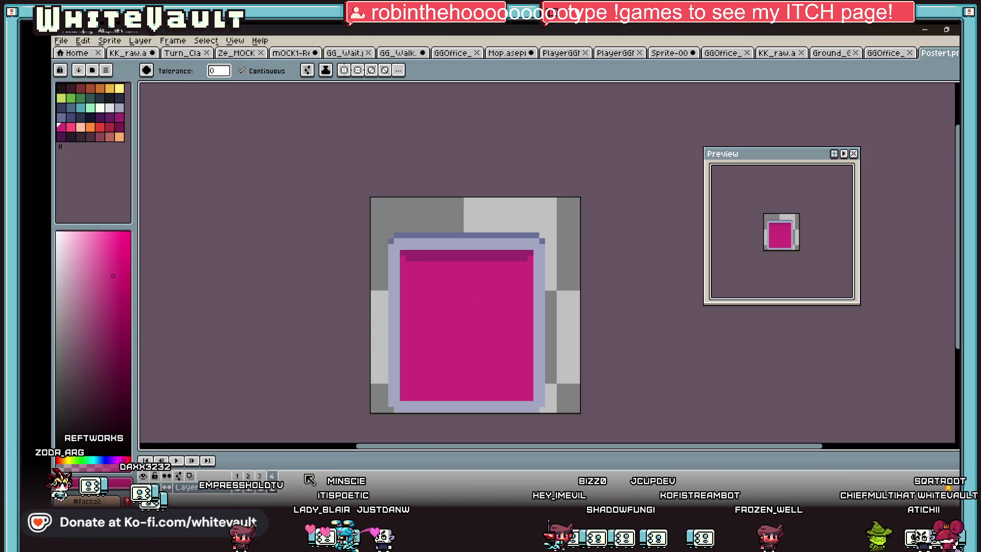
{"action": "key", "text": "ctrl+z"}
{"action": "key", "text": "i"}
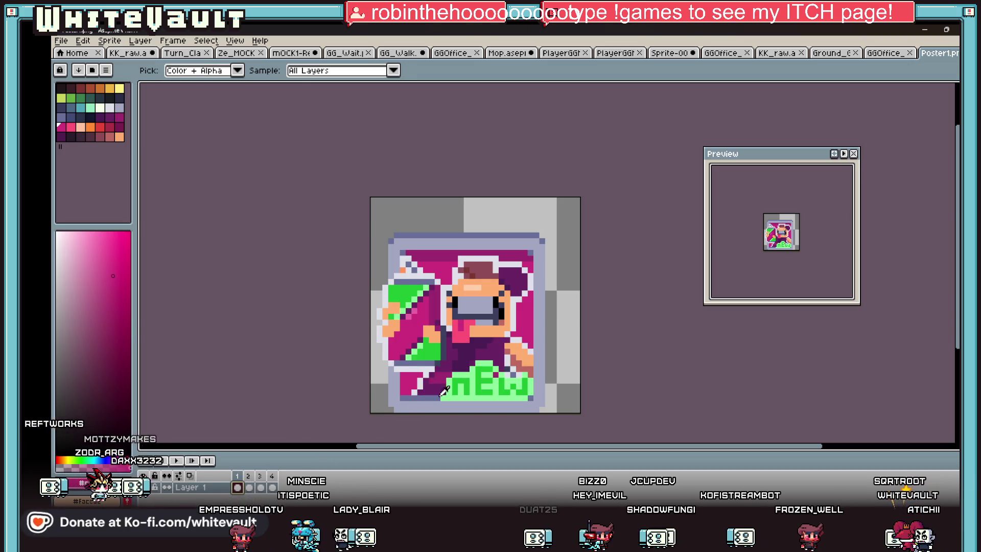
Redo the magenta panel and pencil a dark line along its bottom edge
{"action": "left_click", "coordinate": [431, 393]}
{"action": "key", "text": "ctrl+y"}
{"action": "key", "text": "b"}
{"action": "left_click_drag", "start_coordinate": [401, 396], "coordinate": [530, 397]}
{"action": "key", "text": "i"}
{"action": "scroll", "coordinate": [553, 376], "scroll_direction": "down", "scroll_amount": 4}
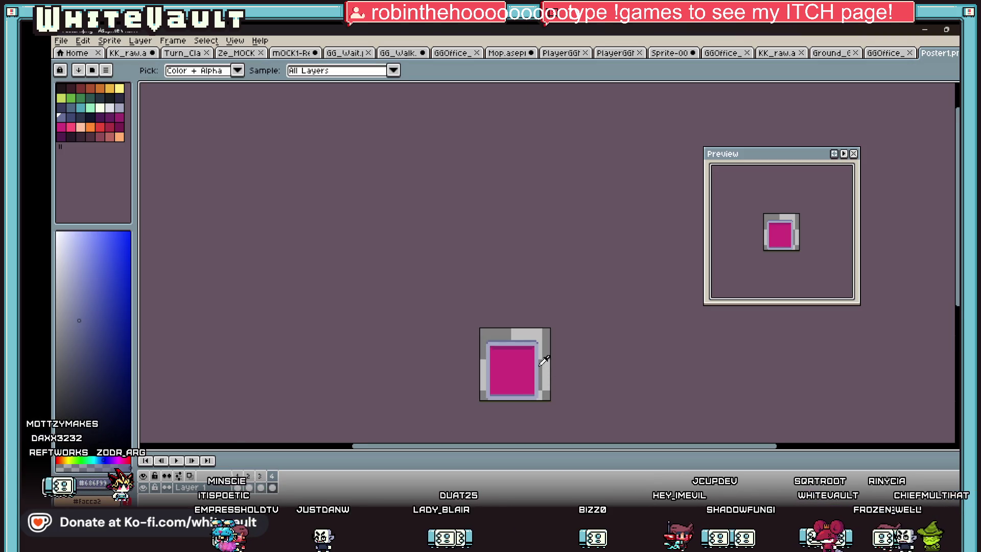
{"action": "scroll", "coordinate": [545, 362], "scroll_direction": "up", "scroll_amount": 2}
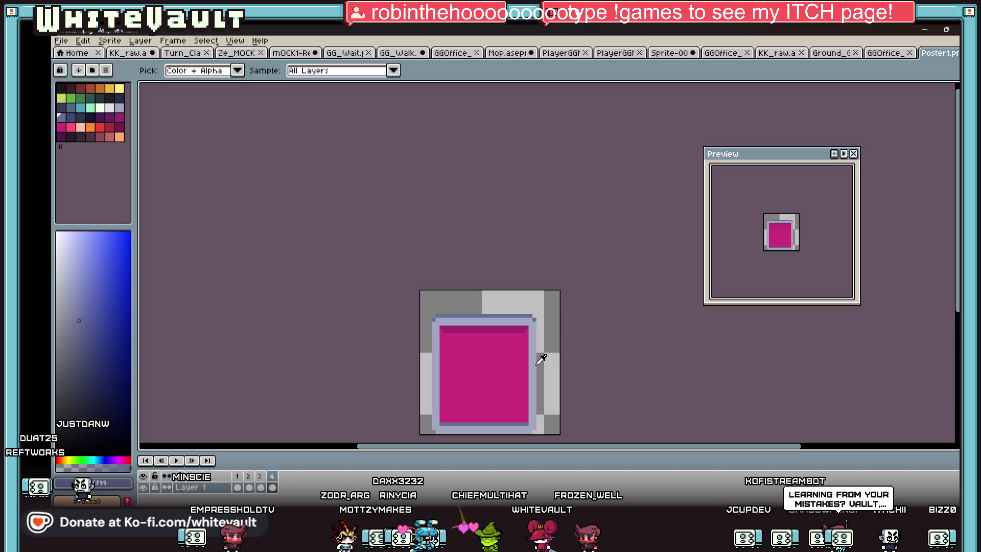
{"action": "scroll", "coordinate": [540, 356], "scroll_direction": "down", "scroll_amount": 1}
{"action": "scroll", "coordinate": [525, 383], "scroll_direction": "up", "scroll_amount": 1}
{"action": "scroll", "coordinate": [510, 382], "scroll_direction": "up", "scroll_amount": 1}
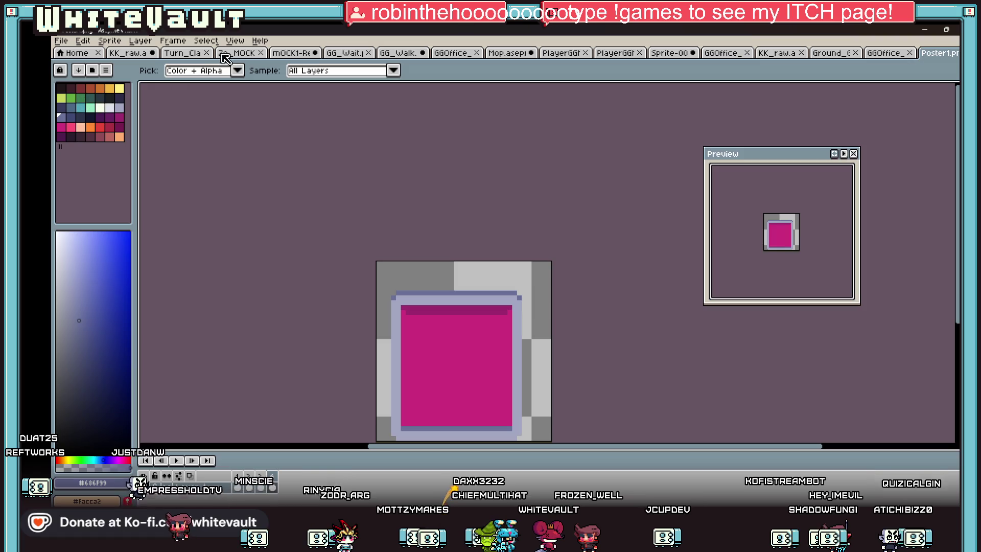
Glance at the Turn_Cla and KK_raw sprites, return to Poster1 and select the whole pink panel
{"action": "left_click", "coordinate": [170, 55]}
{"action": "left_click", "coordinate": [127, 53]}
{"action": "scroll", "coordinate": [491, 306], "scroll_direction": "down", "scroll_amount": 2}
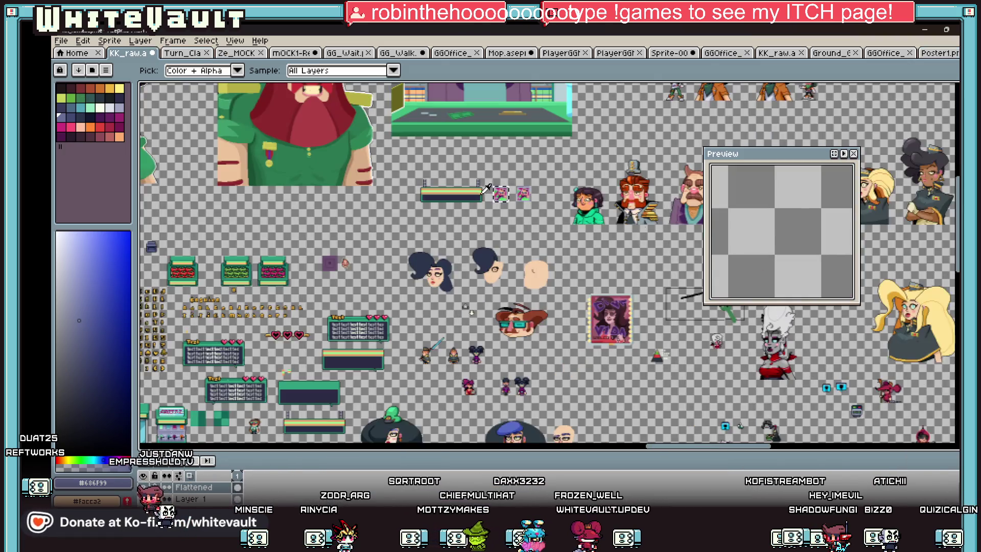
{"action": "scroll", "coordinate": [491, 307], "scroll_direction": "up", "scroll_amount": 1}
{"action": "left_click", "coordinate": [940, 55]}
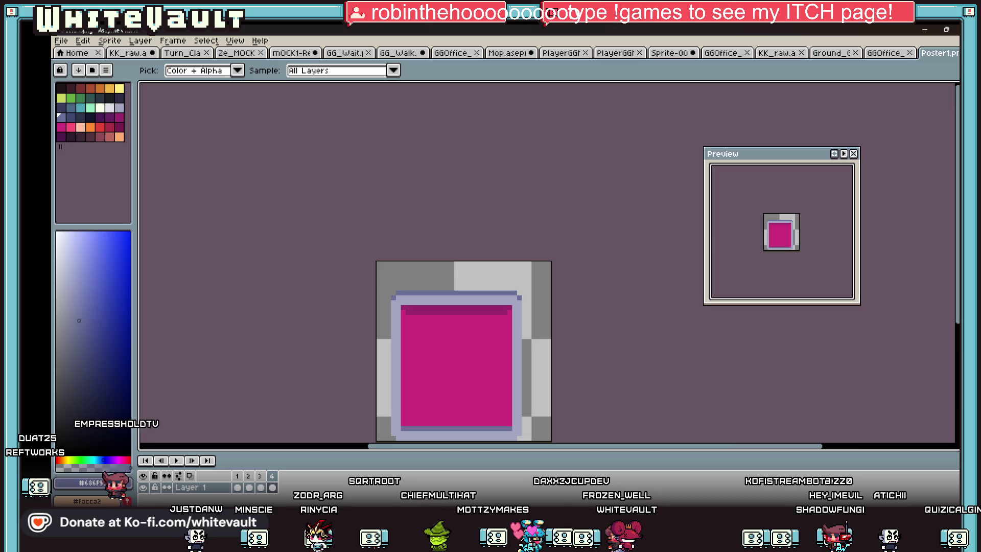
{"action": "key", "text": "w"}
{"action": "scroll", "coordinate": [441, 237], "scroll_direction": "down", "scroll_amount": 5}
{"action": "key", "text": "ctrl+a"}
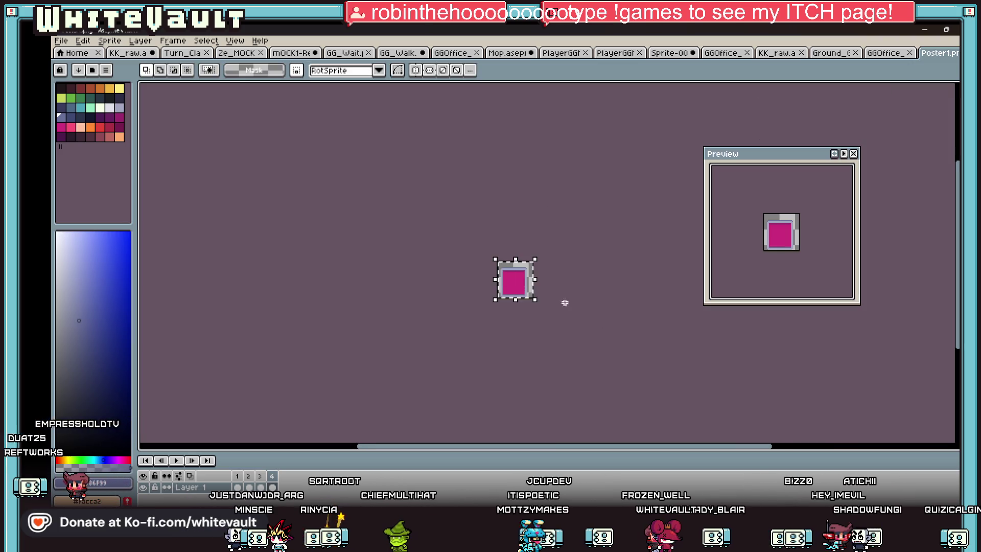
{"action": "scroll", "coordinate": [513, 292], "scroll_direction": "up", "scroll_amount": 3}
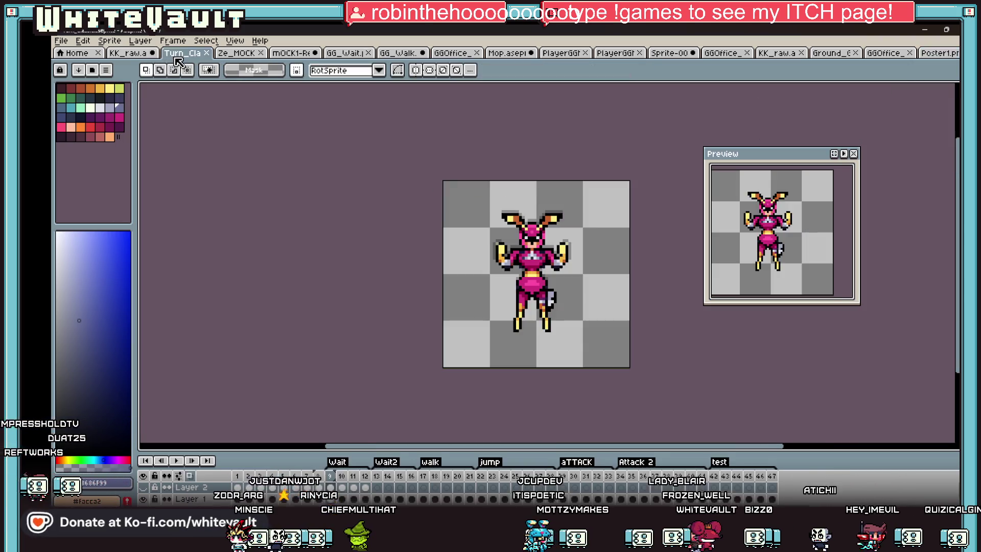
Paste the lavender-framed magenta panel onto the KK_raw sheet just below the banner
{"action": "left_click", "coordinate": [127, 53]}
{"action": "scroll", "coordinate": [414, 204], "scroll_direction": "up", "scroll_amount": 1}
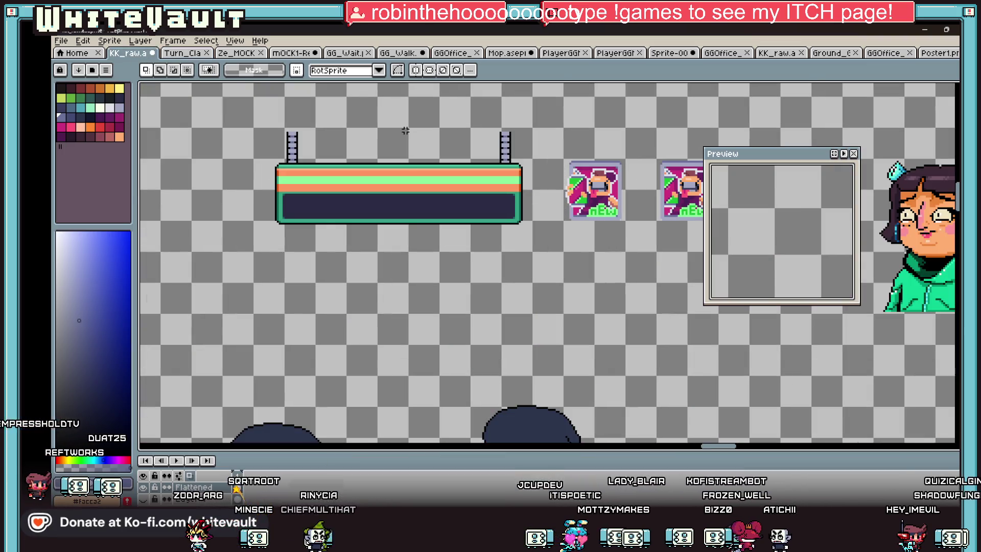
{"action": "key", "text": "ctrl+v"}
{"action": "left_click_drag", "start_coordinate": [571, 282], "coordinate": [443, 305]}
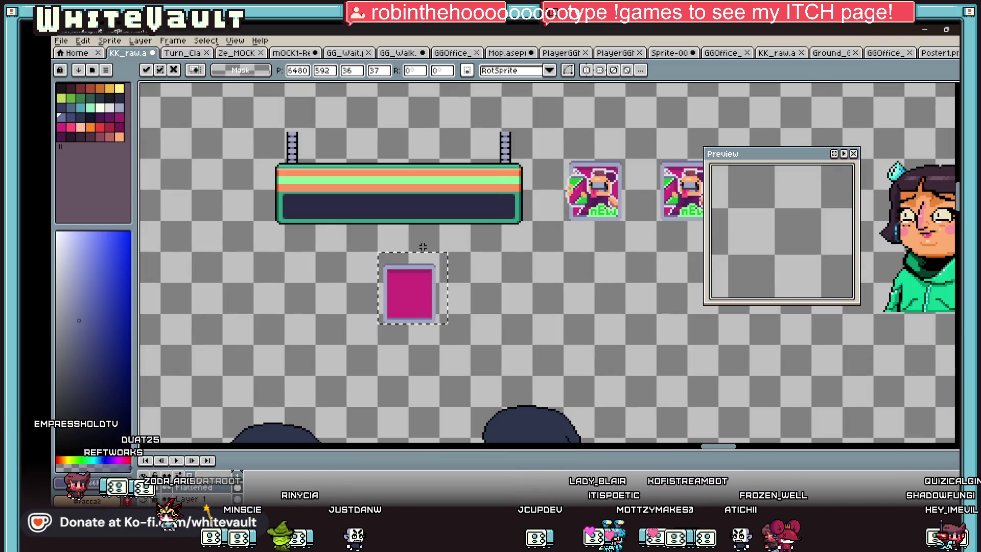
{"action": "scroll", "coordinate": [424, 223], "scroll_direction": "up", "scroll_amount": 1}
{"action": "scroll", "coordinate": [389, 159], "scroll_direction": "up", "scroll_amount": 1}
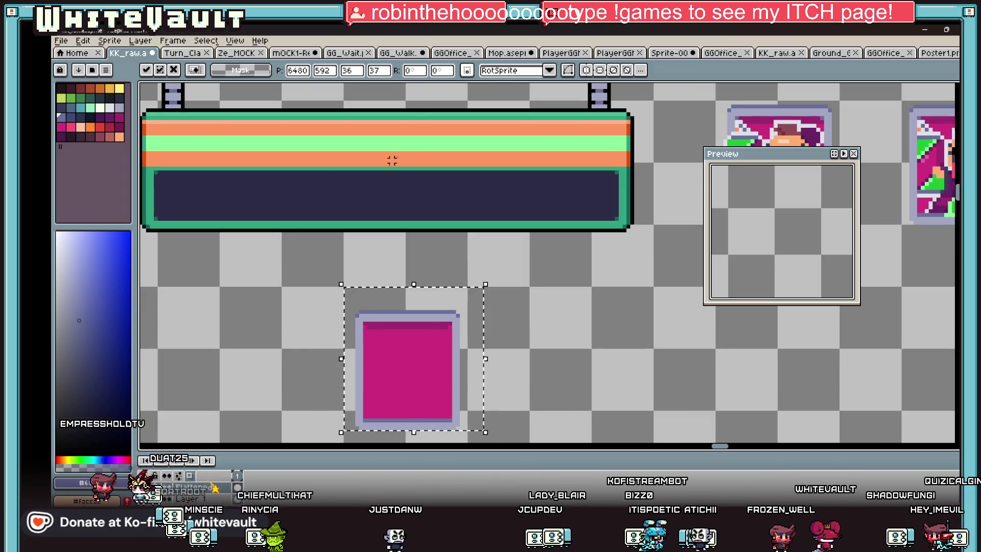
Sample the banner's orange and flood the panel face and its top stripe with it
{"action": "left_click", "coordinate": [414, 121], "text": "alt"}
{"action": "key", "text": "g"}
{"action": "left_click", "coordinate": [421, 383]}
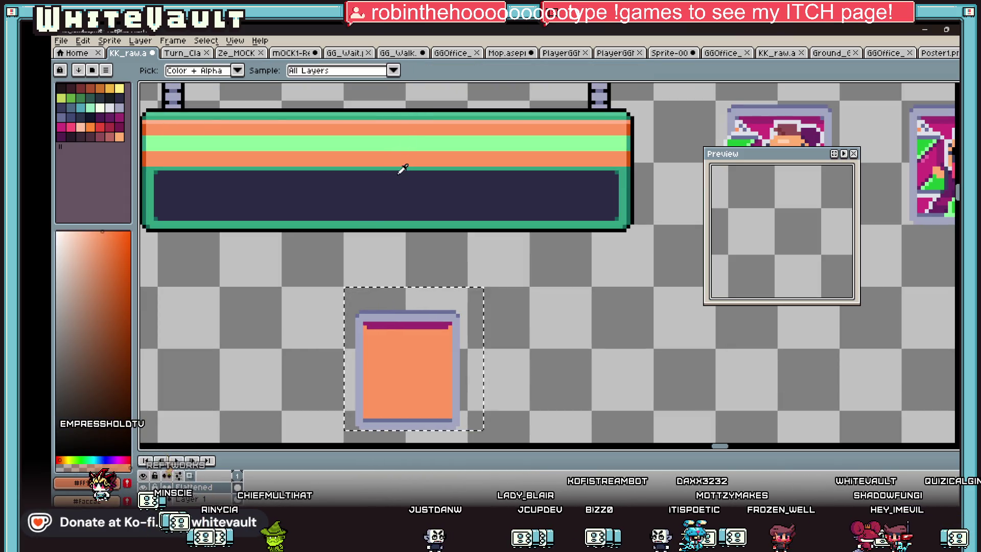
{"action": "key", "text": "g"}
{"action": "left_click", "coordinate": [406, 325]}
{"action": "scroll", "coordinate": [420, 328], "scroll_direction": "down", "scroll_amount": 3}
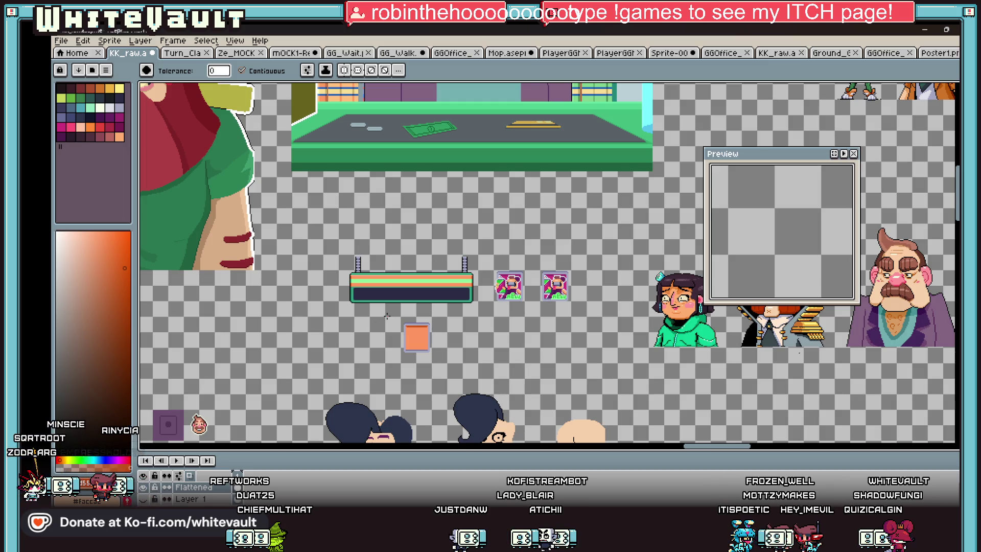
{"action": "scroll", "coordinate": [425, 374], "scroll_direction": "down", "scroll_amount": 1}
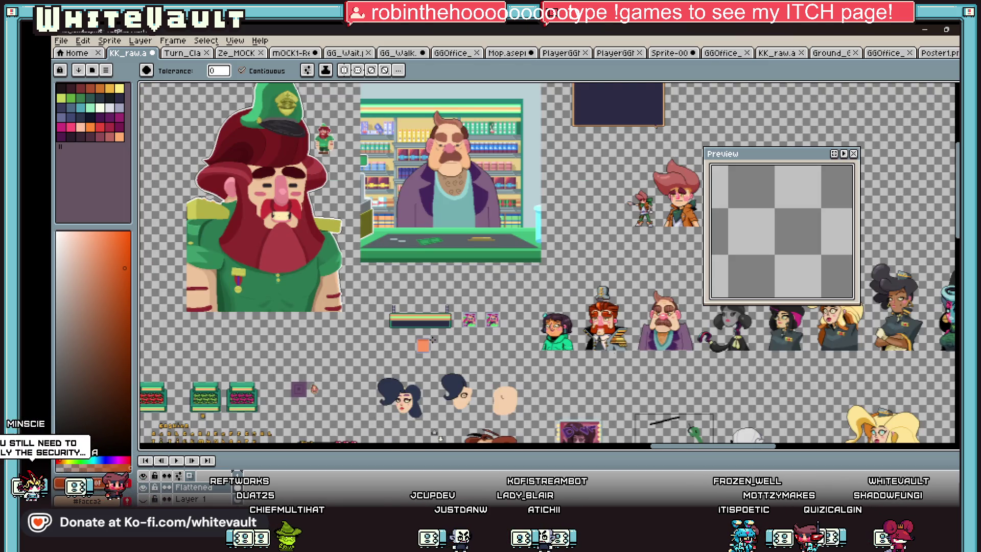
{"action": "scroll", "coordinate": [434, 355], "scroll_direction": "up", "scroll_amount": 1}
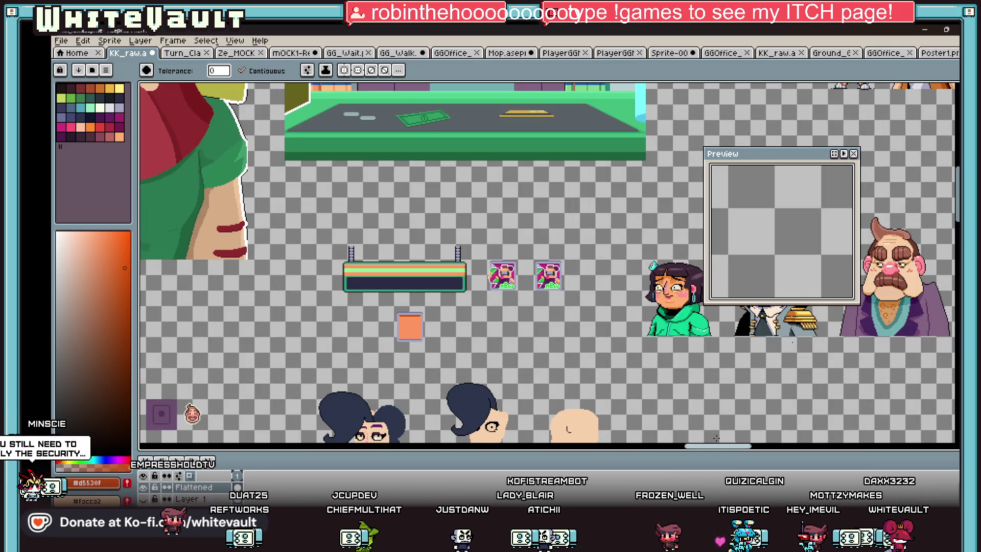
{"action": "left_click_drag", "start_coordinate": [729, 445], "coordinate": [757, 443]}
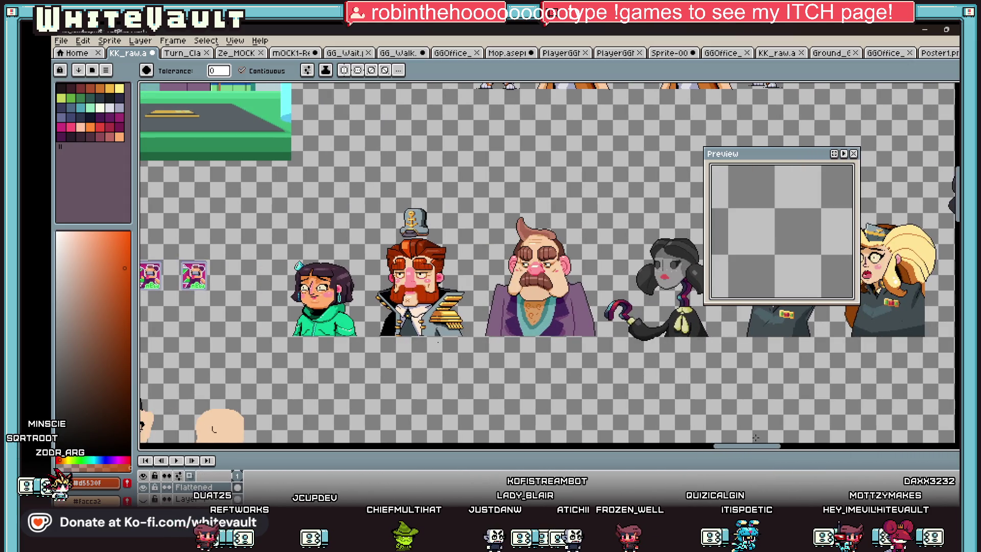
{"action": "scroll", "coordinate": [695, 338], "scroll_direction": "down", "scroll_amount": 1}
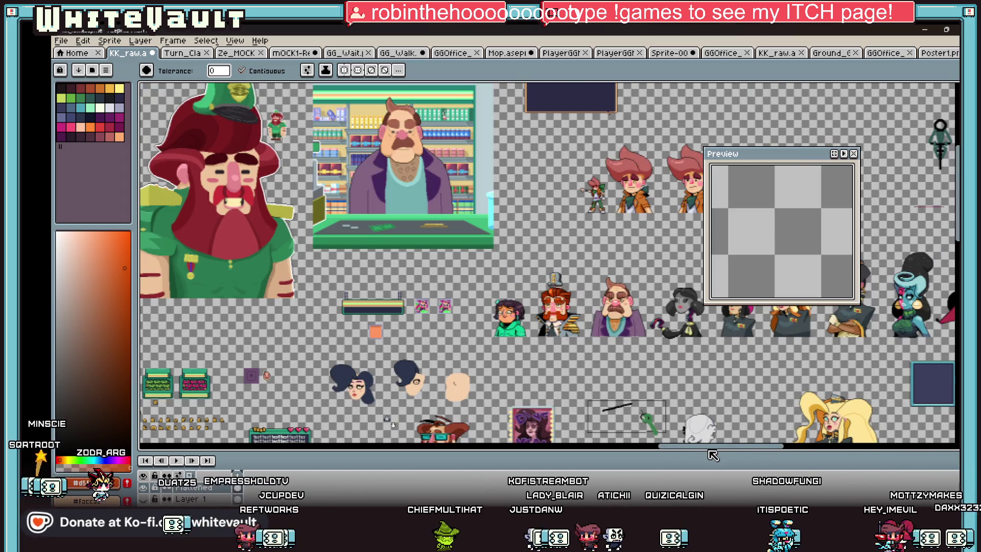
{"action": "left_click_drag", "start_coordinate": [713, 455], "coordinate": [675, 451]}
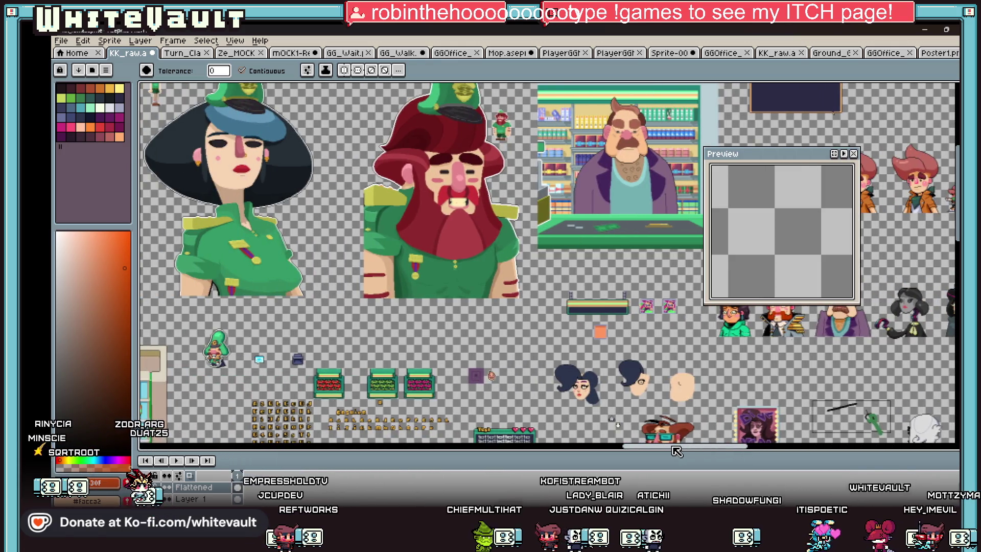
{"action": "scroll", "coordinate": [612, 355], "scroll_direction": "up", "scroll_amount": 3}
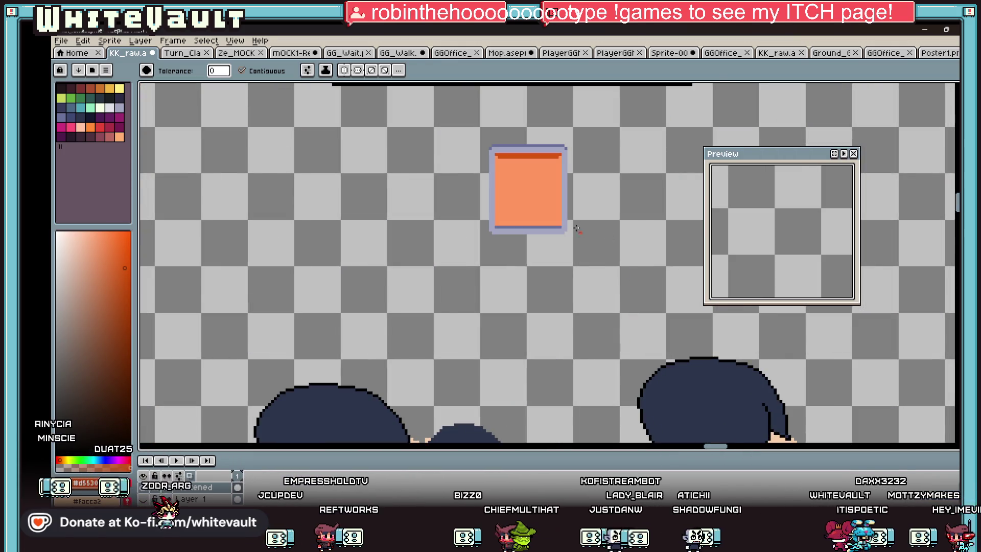
{"action": "scroll", "coordinate": [565, 185], "scroll_direction": "down", "scroll_amount": 1}
{"action": "scroll", "coordinate": [553, 172], "scroll_direction": "up", "scroll_amount": 2}
{"action": "key", "text": "i"}
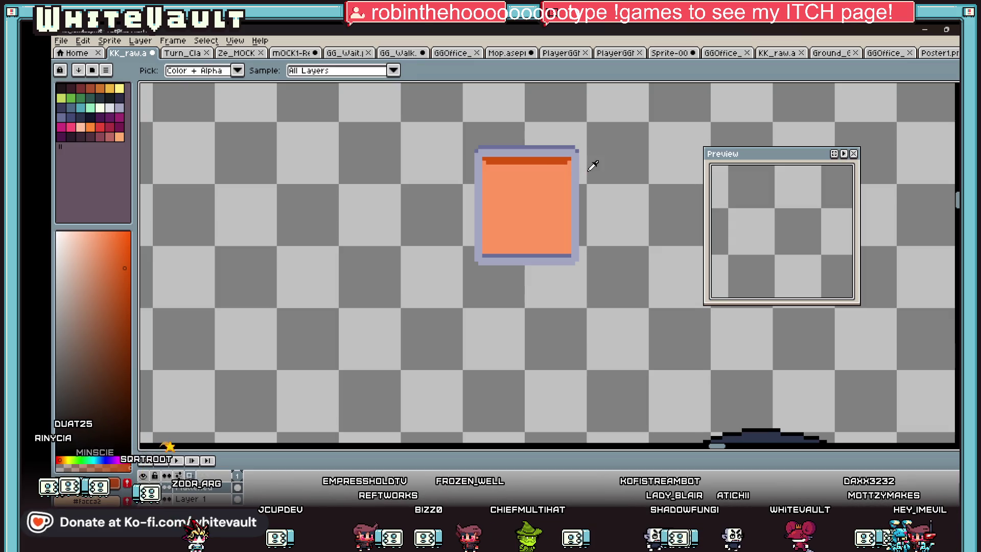
{"action": "scroll", "coordinate": [593, 165], "scroll_direction": "down", "scroll_amount": 3}
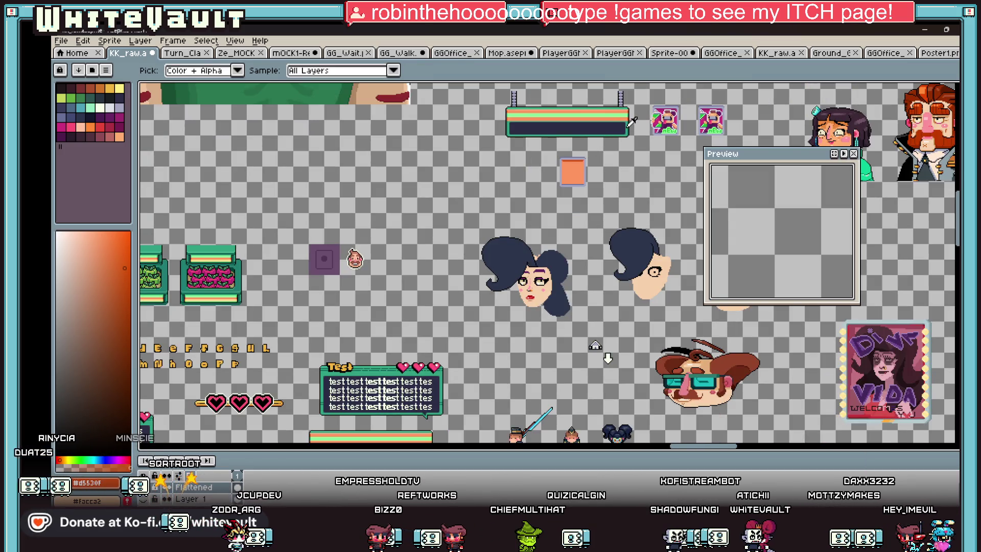
{"action": "left_click", "coordinate": [952, 90]}
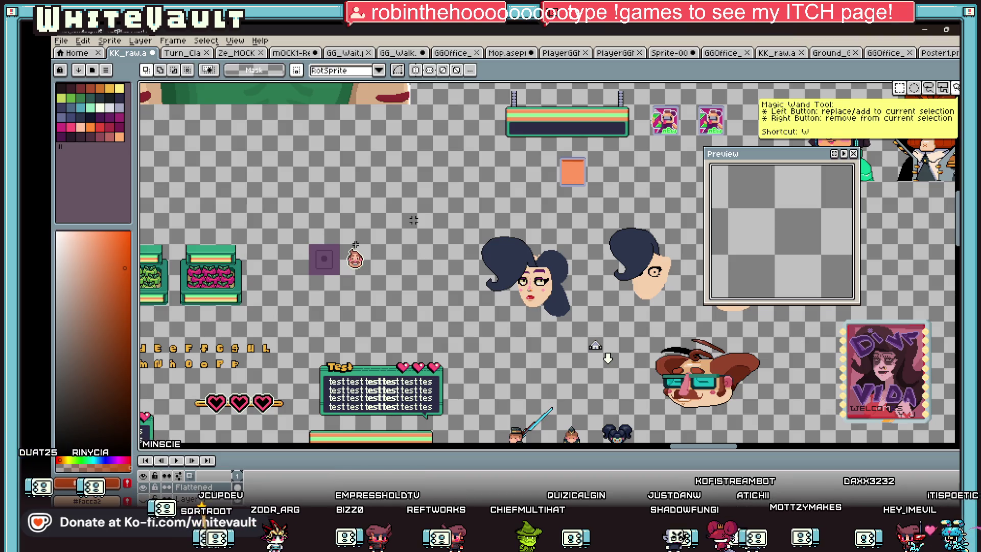
{"action": "scroll", "coordinate": [376, 284], "scroll_direction": "down", "scroll_amount": 3}
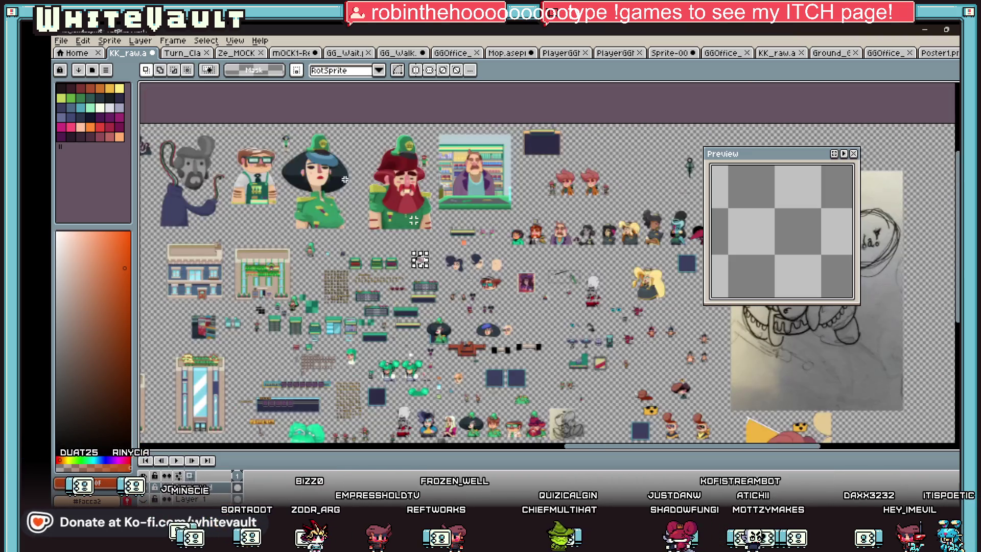
{"action": "scroll", "coordinate": [414, 220], "scroll_direction": "up", "scroll_amount": 1}
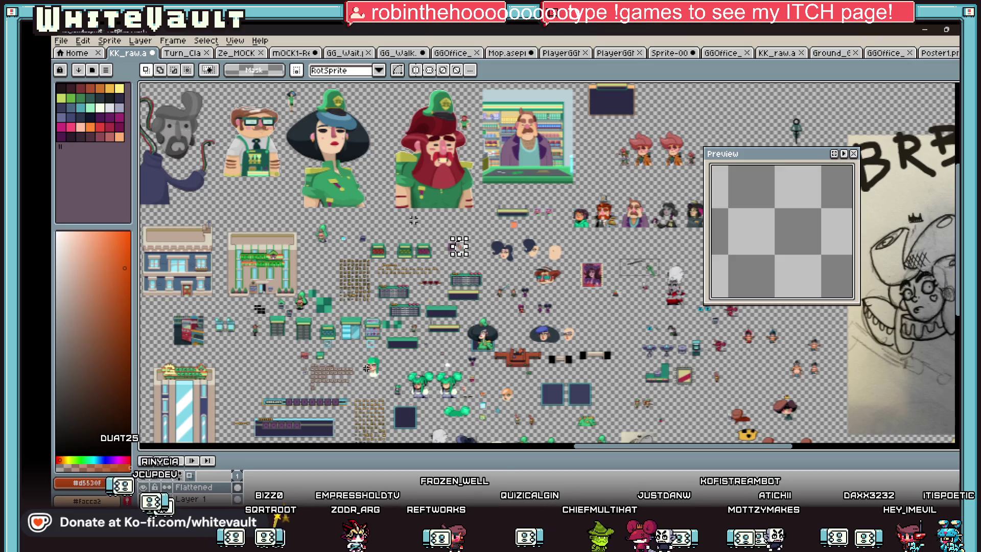
{"action": "scroll", "coordinate": [441, 338], "scroll_direction": "up", "scroll_amount": 1}
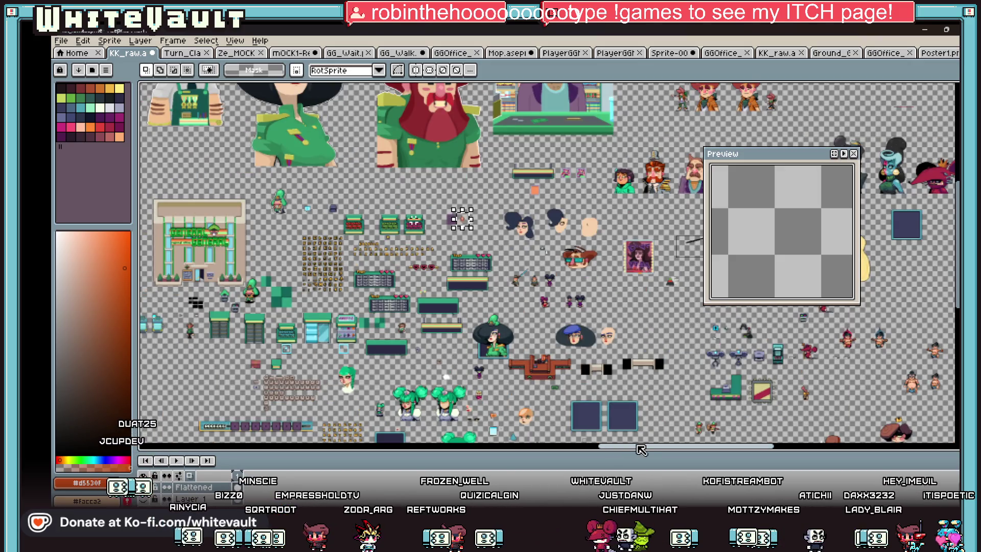
{"action": "left_click_drag", "start_coordinate": [640, 448], "coordinate": [701, 451]}
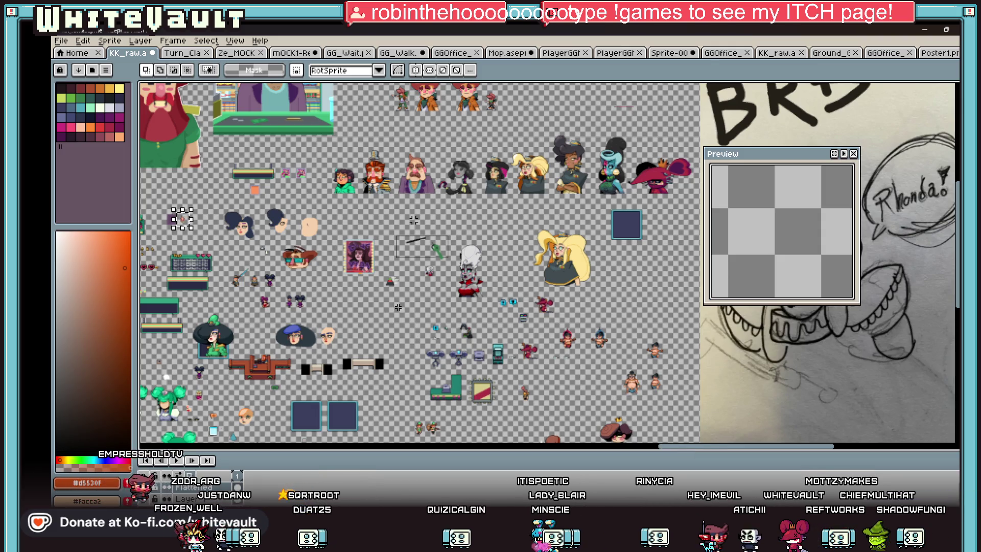
{"action": "scroll", "coordinate": [398, 307], "scroll_direction": "down", "scroll_amount": 1}
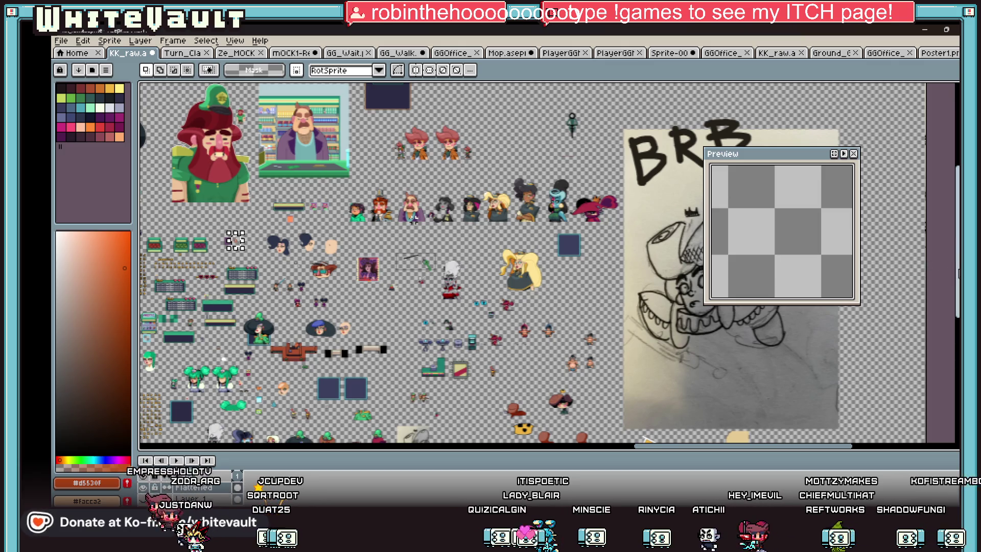
{"action": "scroll", "coordinate": [646, 441], "scroll_direction": "up", "scroll_amount": 2}
{"action": "left_click_drag", "start_coordinate": [647, 445], "coordinate": [359, 452]}
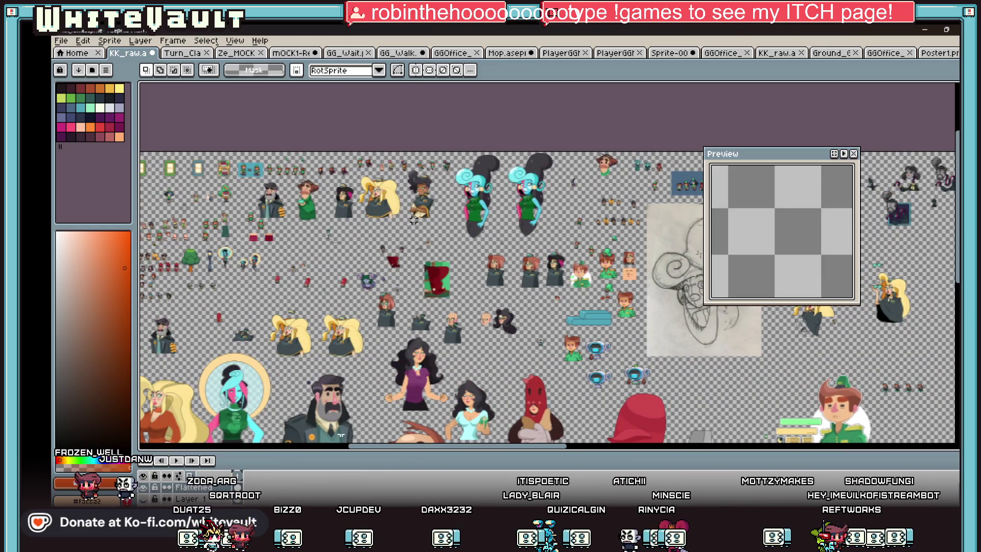
{"action": "scroll", "coordinate": [550, 249], "scroll_direction": "left", "scroll_amount": 5}
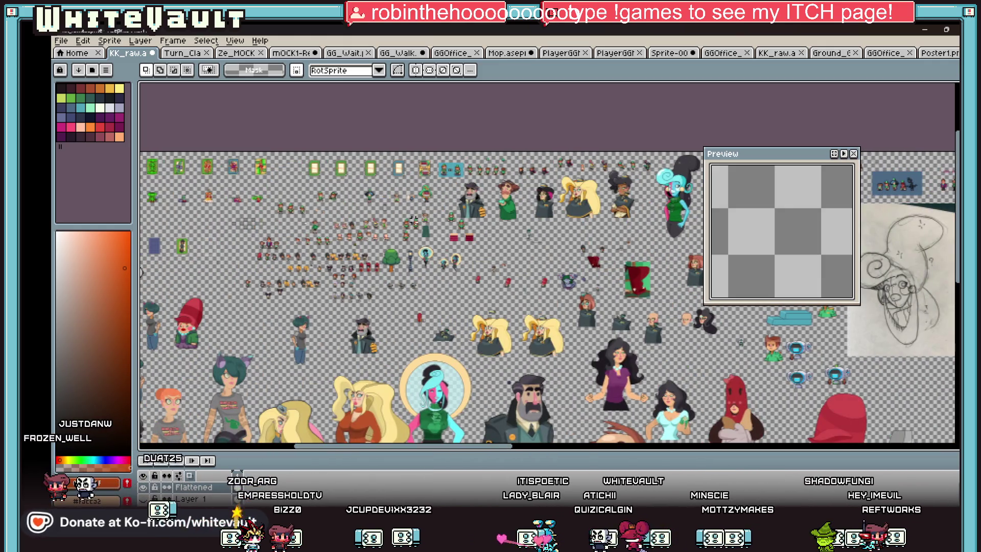
{"action": "scroll", "coordinate": [639, 189], "scroll_direction": "up", "scroll_amount": 3}
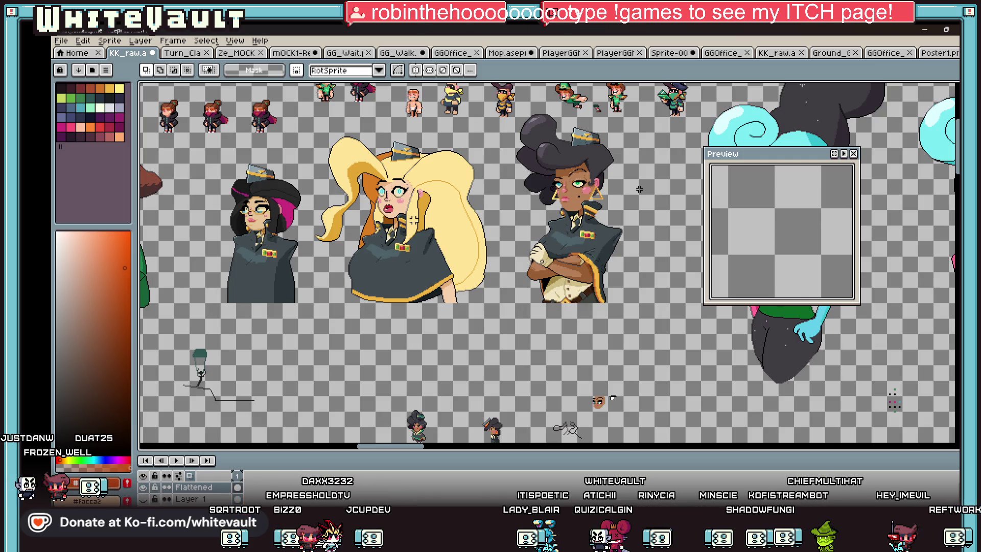
{"action": "scroll", "coordinate": [643, 215], "scroll_direction": "down", "scroll_amount": 2}
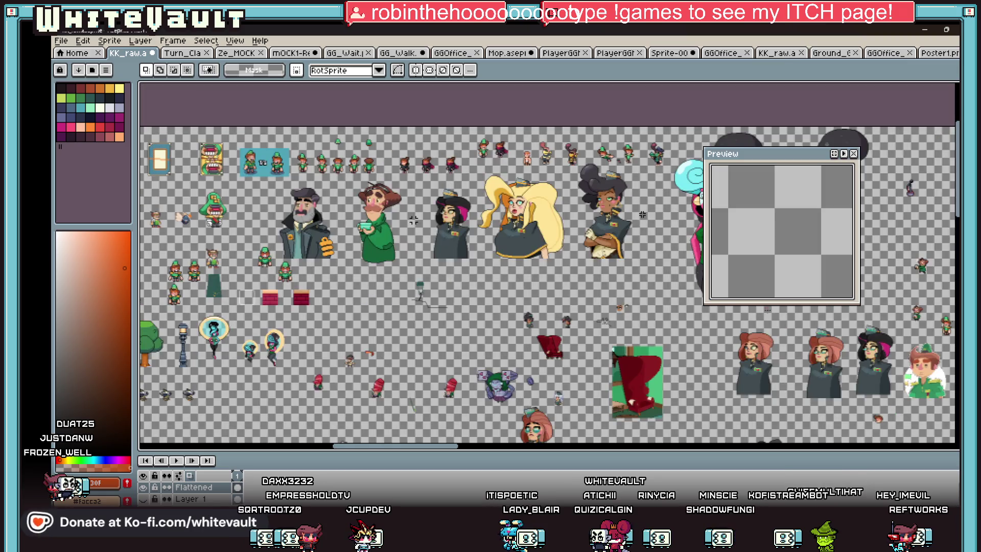
{"action": "scroll", "coordinate": [413, 220], "scroll_direction": "down", "scroll_amount": 1}
{"action": "scroll", "coordinate": [412, 219], "scroll_direction": "down", "scroll_amount": 5}
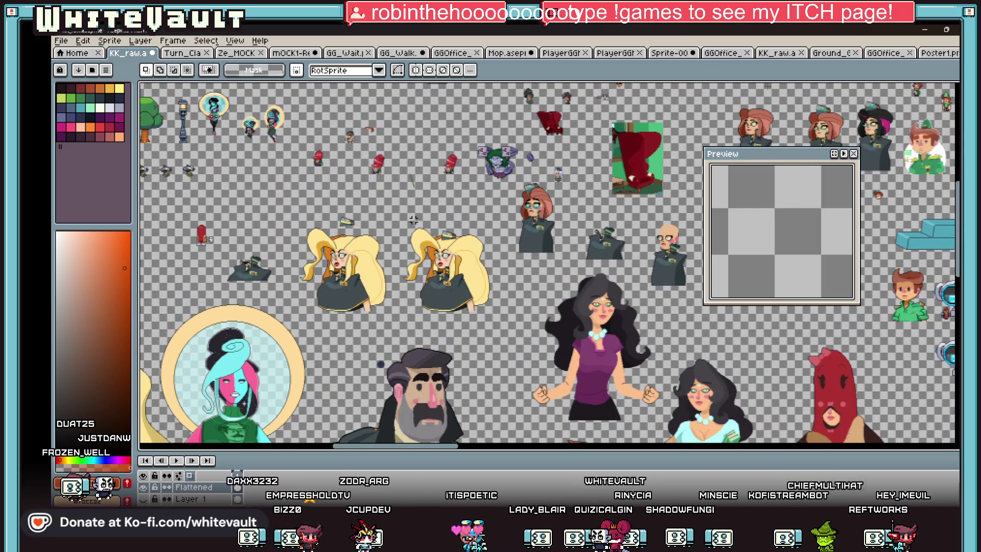
{"action": "scroll", "coordinate": [412, 219], "scroll_direction": "down", "scroll_amount": 1}
{"action": "scroll", "coordinate": [412, 220], "scroll_direction": "up", "scroll_amount": 3}
{"action": "scroll", "coordinate": [413, 220], "scroll_direction": "up", "scroll_amount": 3}
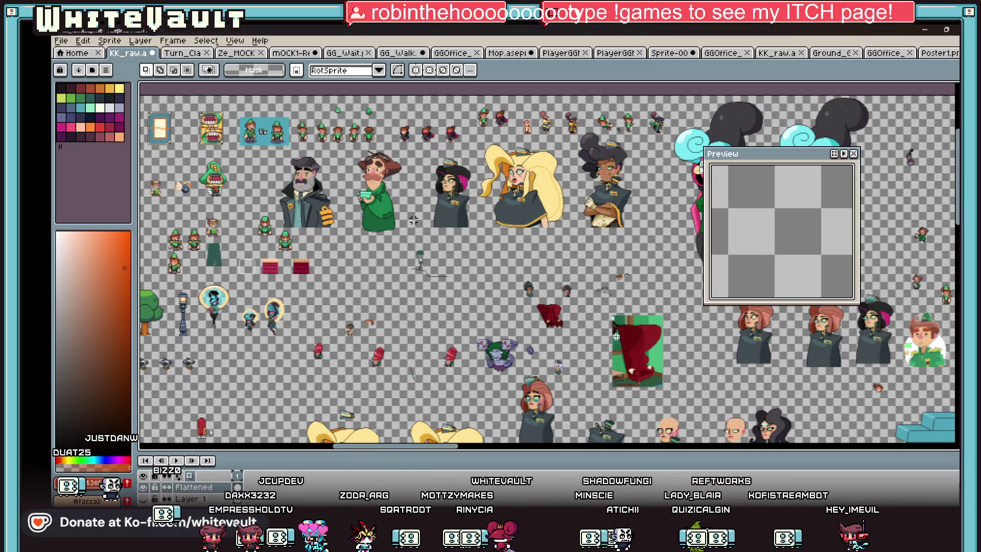
{"action": "mouse_move", "coordinate": [458, 453]}
{"action": "left_mouse_down"}
{"action": "mouse_move", "coordinate": [688, 456]}
{"action": "mouse_move", "coordinate": [765, 444]}
{"action": "left_mouse_up"}
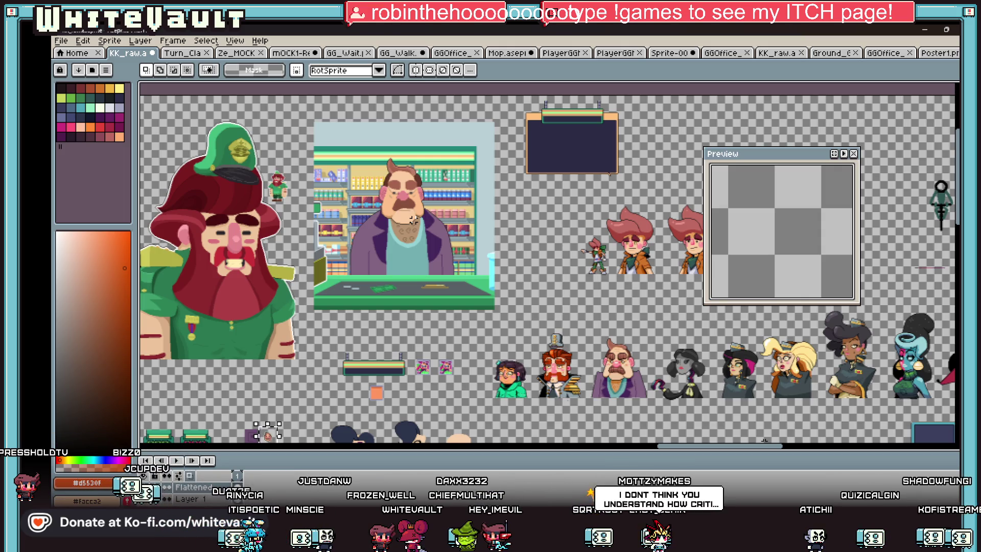
{"action": "scroll", "coordinate": [361, 413], "scroll_direction": "up", "scroll_amount": 2}
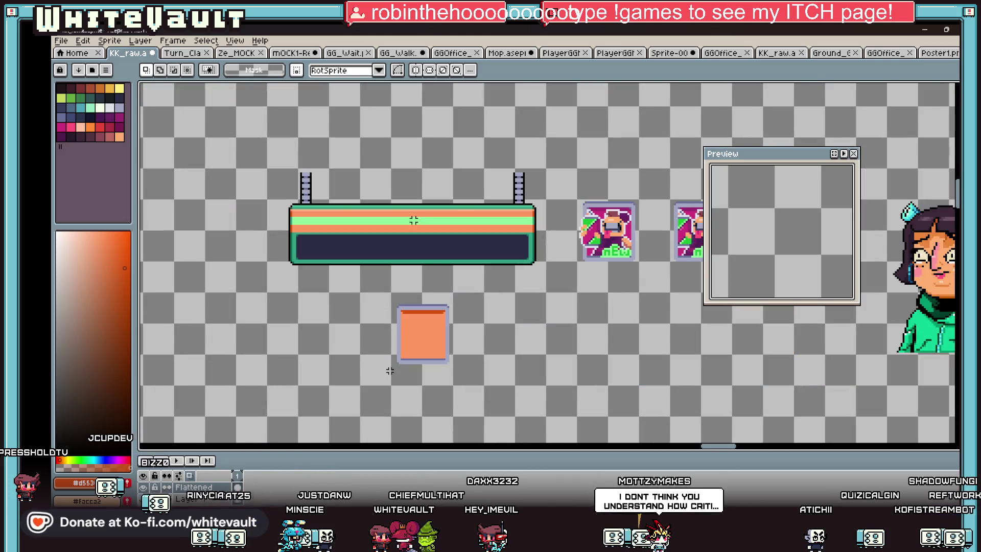
{"action": "scroll", "coordinate": [390, 368], "scroll_direction": "up", "scroll_amount": 2}
Nudge the selected orange panel up one pixel toward the banner, then Alt+Tab to Pixel Game Maker MV
{"action": "left_click_drag", "start_coordinate": [367, 207], "coordinate": [543, 310]}
{"action": "key", "text": "Up"}
{"action": "key", "text": "Up"}
{"action": "key", "text": "Up"}
{"action": "key", "text": "Up"}
{"action": "key", "text": "Up"}
{"action": "key", "text": "Return"}
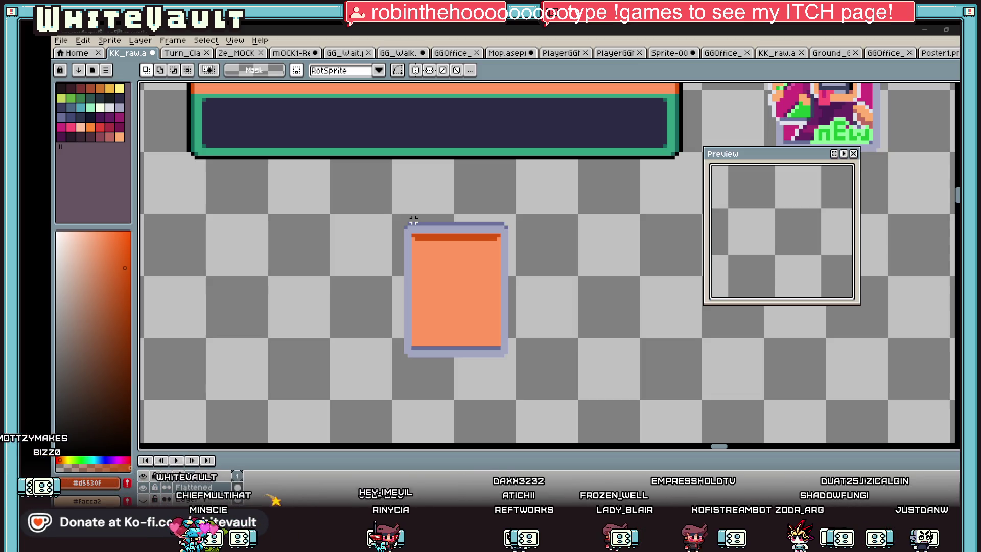
{"action": "key", "text": "alt+Tab"}
{"action": "scroll", "coordinate": [626, 404], "scroll_direction": "down", "scroll_amount": 3}
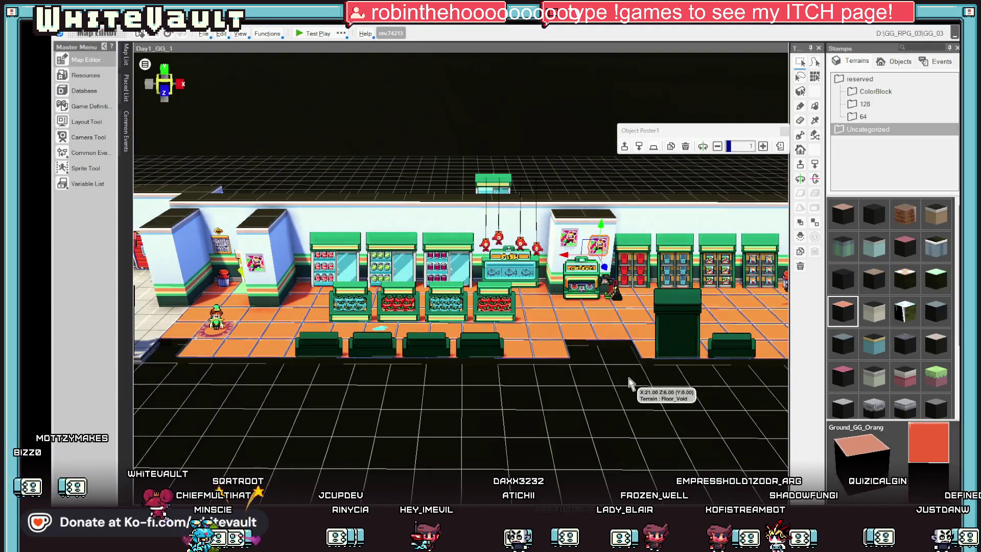
{"action": "scroll", "coordinate": [624, 360], "scroll_direction": "up", "scroll_amount": 3}
{"action": "scroll", "coordinate": [625, 393], "scroll_direction": "up", "scroll_amount": 2}
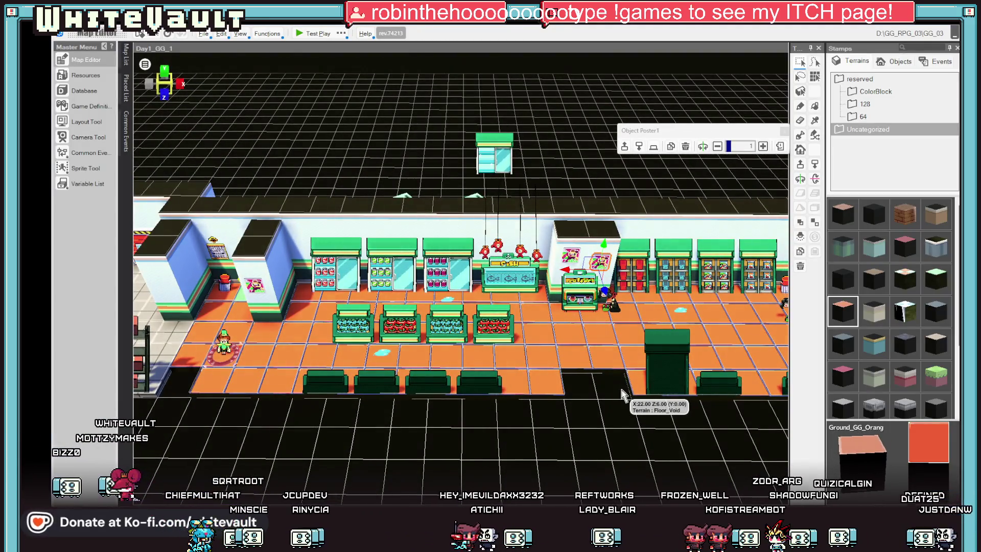
{"action": "scroll", "coordinate": [498, 403], "scroll_direction": "up", "scroll_amount": 1}
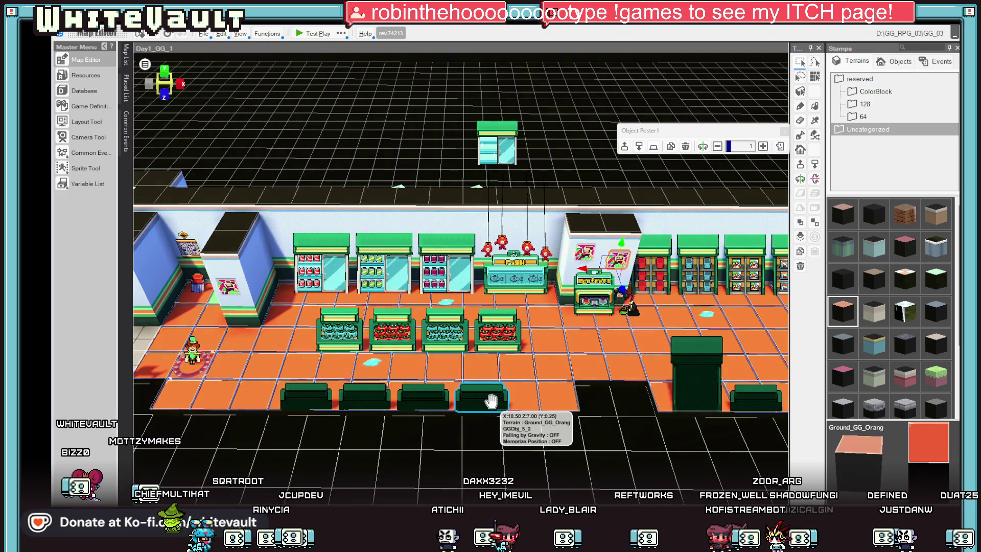